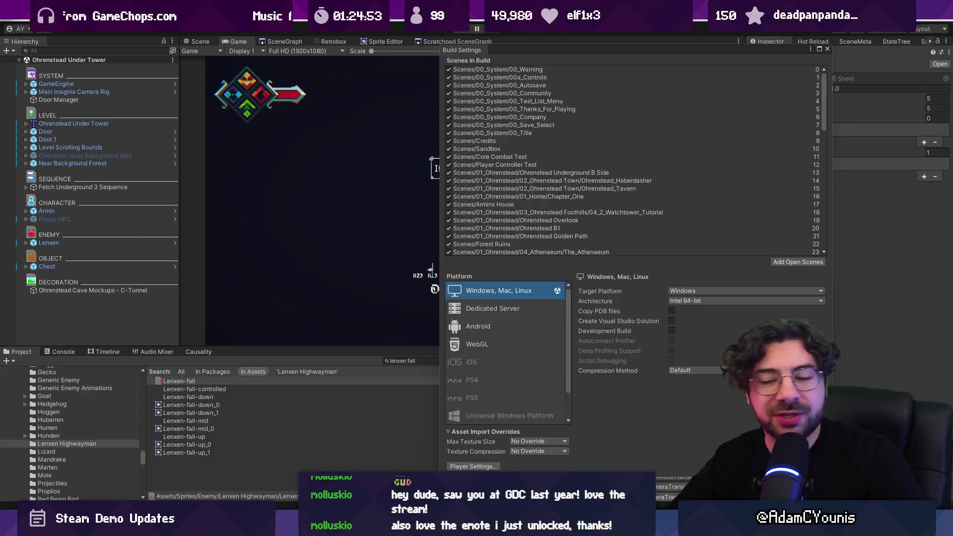
# - Build the Windows player into the Insignia Demo 0.8.13-beta folder under Insignia Builds
pyautogui.click(774, 491)
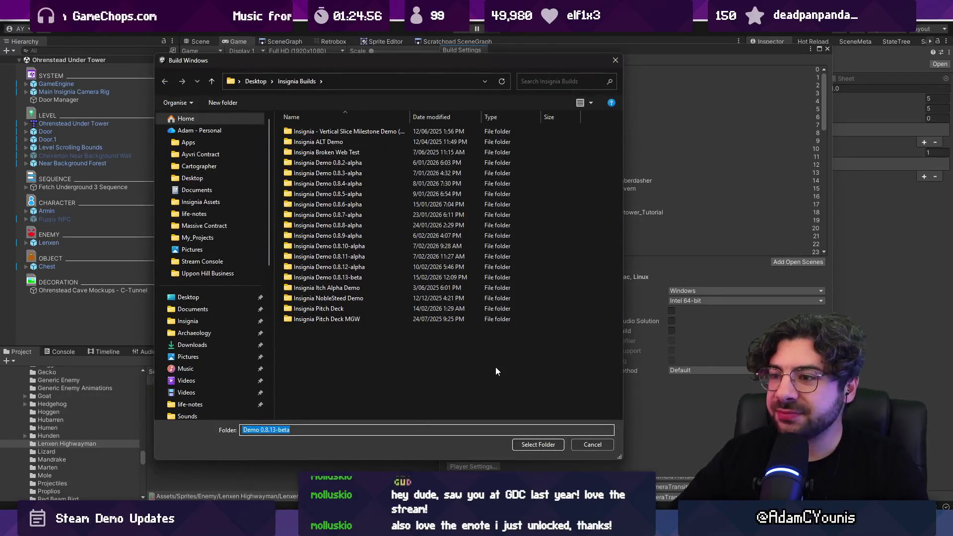
pyautogui.click(328, 277)
pyautogui.click(537, 445)
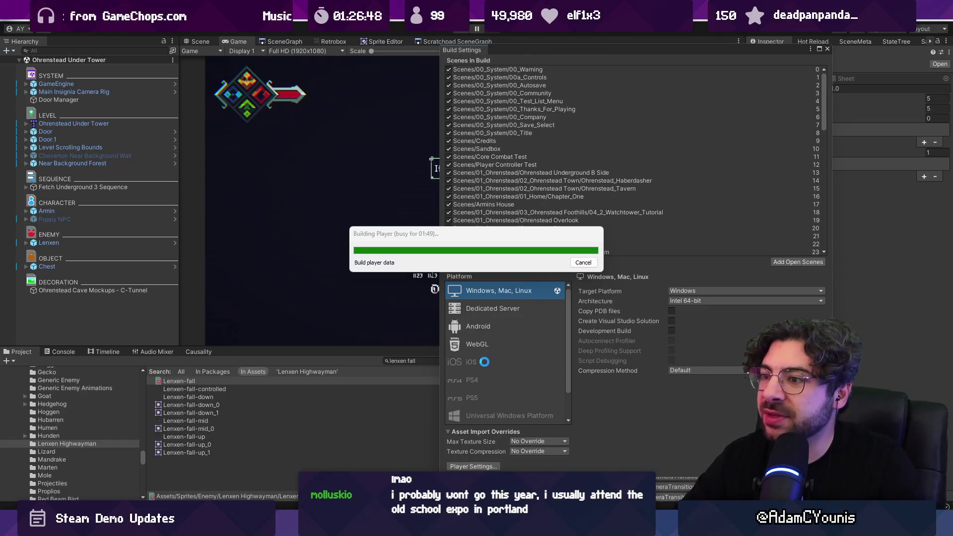
pyautogui.moveTo(528, 232)
pyautogui.mouseDown()
pyautogui.moveTo(419, 213)
pyautogui.moveTo(359, 218)
pyautogui.mouseUp()
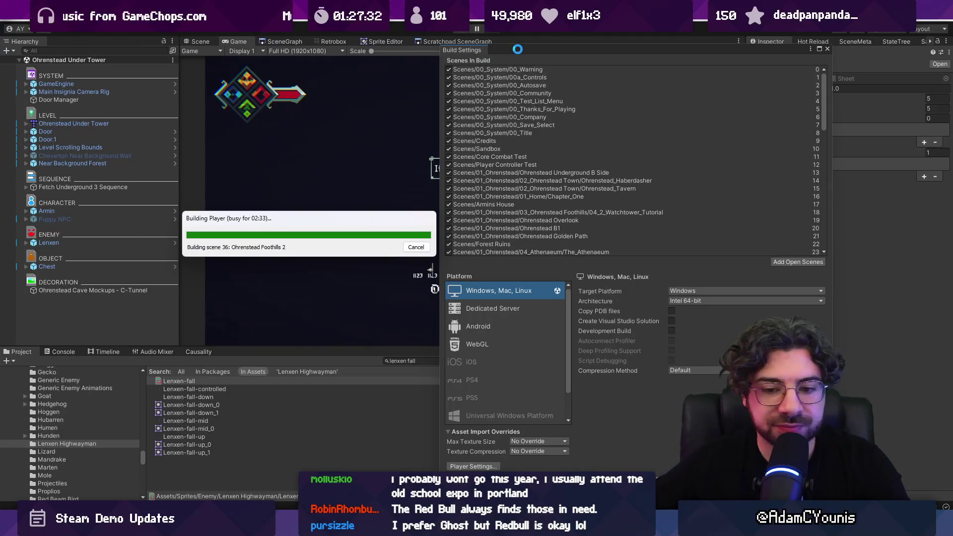
# - Move the build progress popup aside, then select the burst debug information folder in the finished build
pyautogui.moveTo(342, 221); pyautogui.dragTo(455, 184)
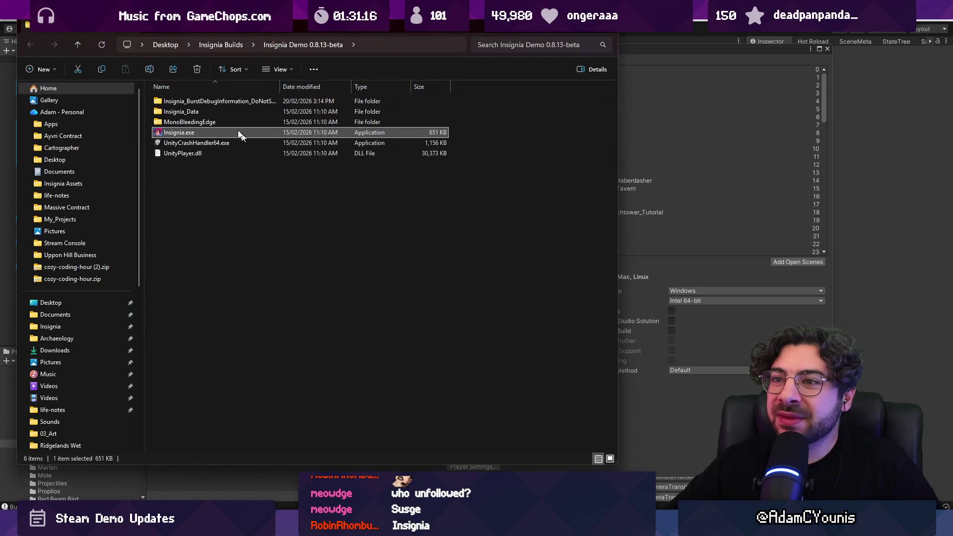
pyautogui.click(207, 102)
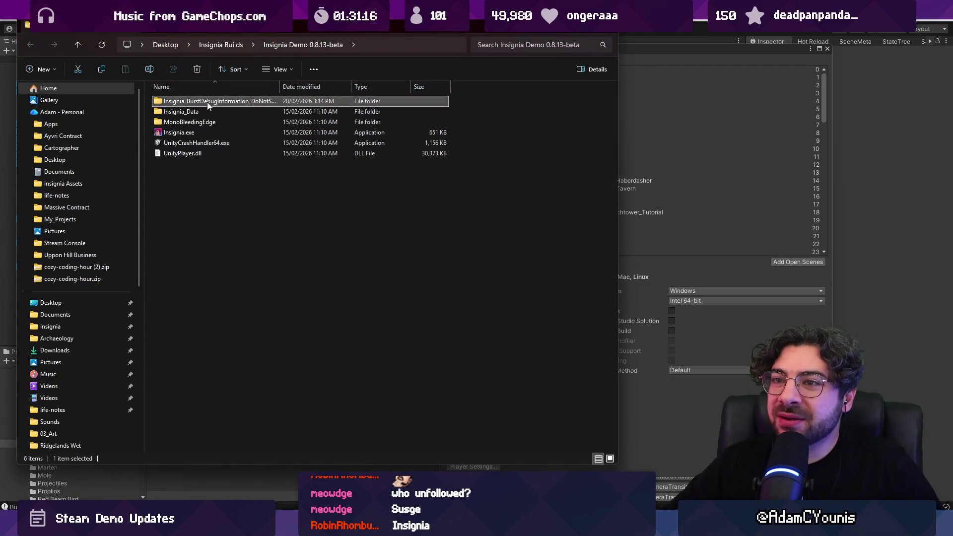
# - Delete the Insignia_BurstDebugInformation_DoNotShip folder from the build output
pyautogui.press('Delete')
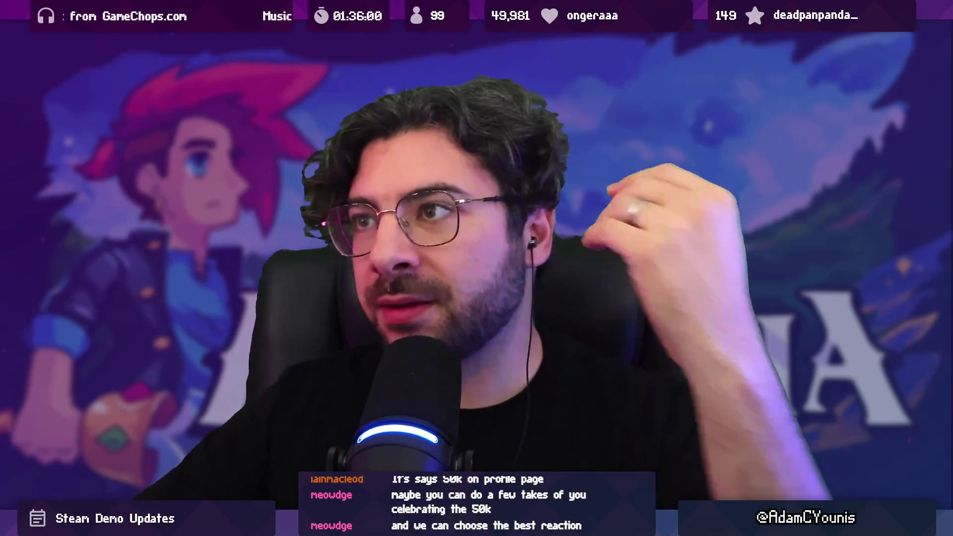
pyautogui.write('stye')
# - Search Google for 'steamworks delete build' and open the Steamworks Builds documentation page
pyautogui.press('BackSpace')
pyautogui.press('BackSpace')
pyautogui.write('eaw')
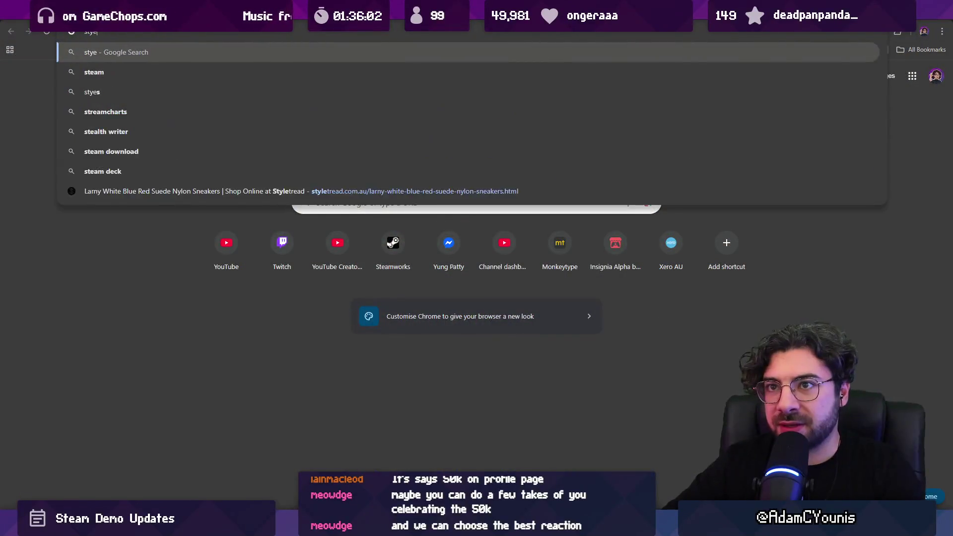
pyautogui.press('BackSpace')
pyautogui.write('mworks delete')
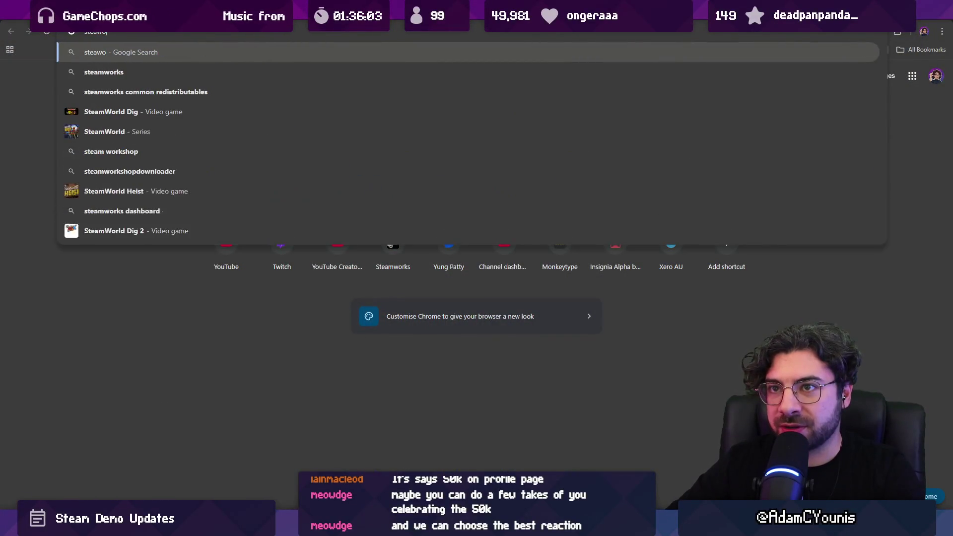
pyautogui.write(' build')
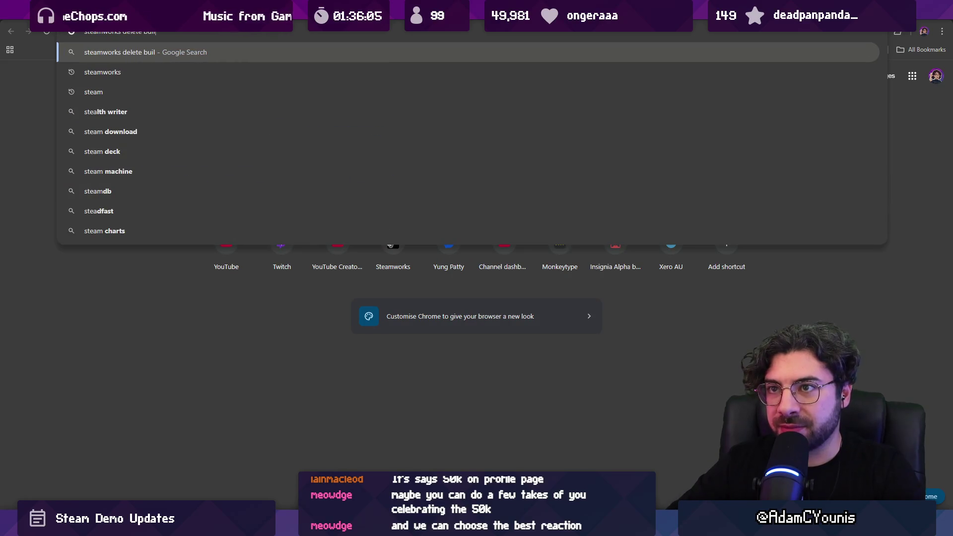
pyautogui.press('Return')
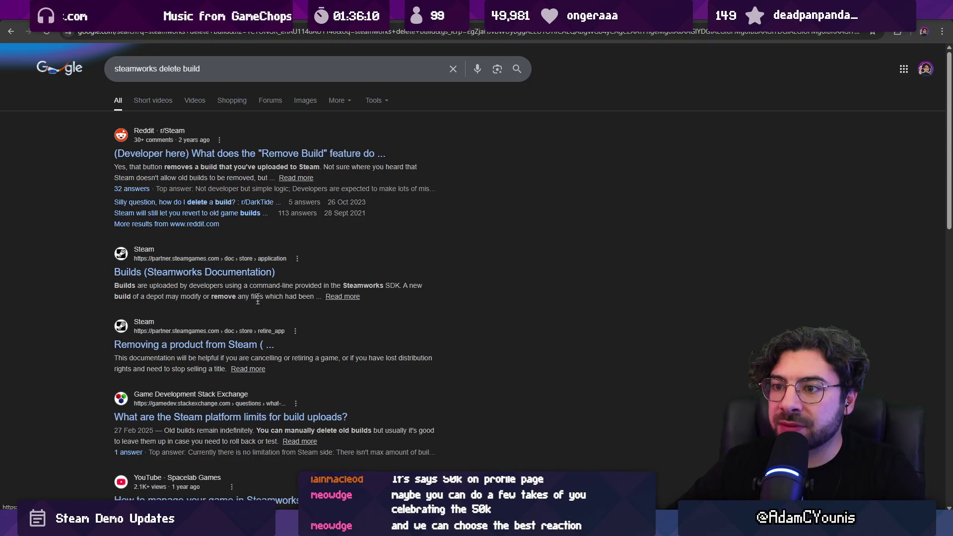
pyautogui.click(259, 280)
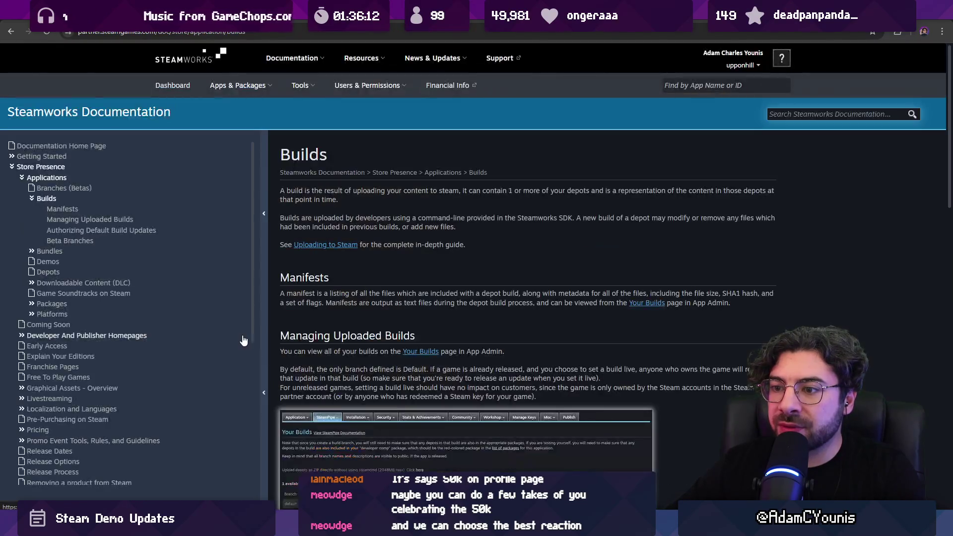
# - Find 'remove' on the Steamworks Builds page and scroll down through the matches
pyautogui.hotkey('ctrl', 'f')
pyautogui.write('remnove')
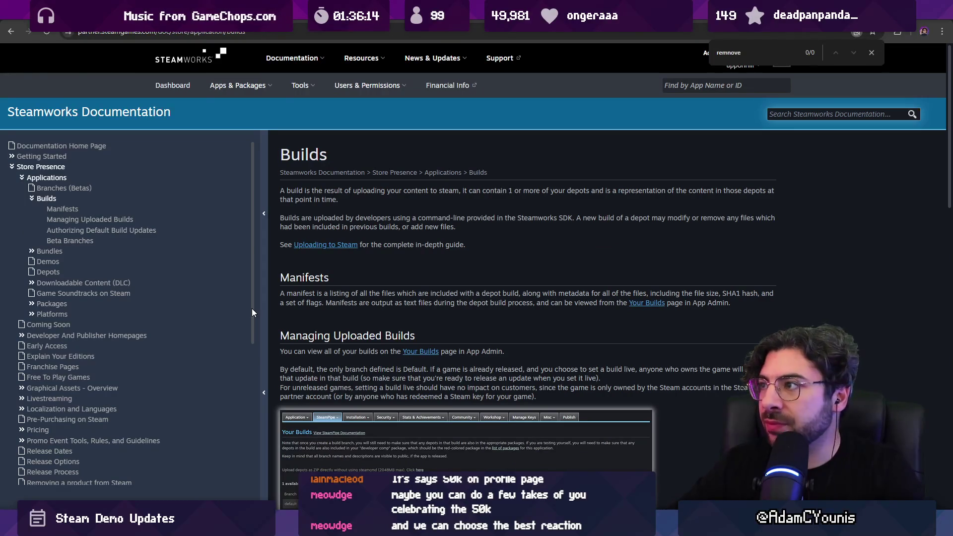
pyautogui.press('BackSpace')
pyautogui.press('BackSpace')
pyautogui.press('BackSpace')
pyautogui.press('BackSpace')
pyautogui.write('ove')
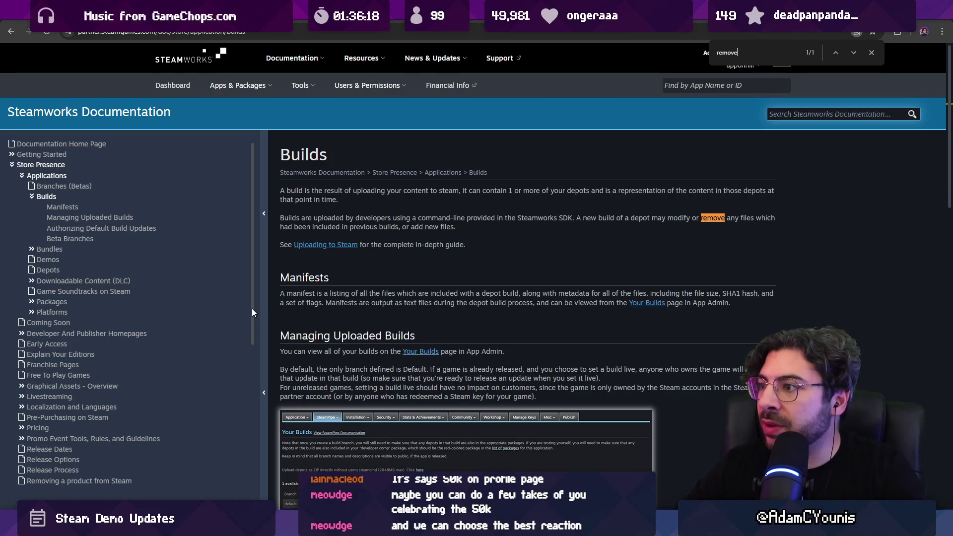
pyautogui.scroll(-1, 571, 219)
pyautogui.scroll(-15, 552, 211)
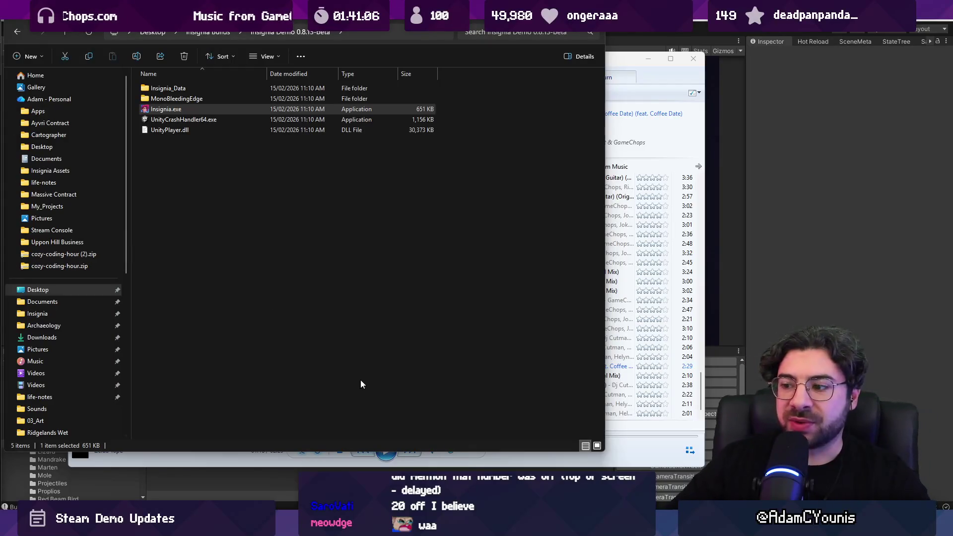
# - Launch Insignia.exe and get past the title screen to Save Select
pyautogui.press('Return')
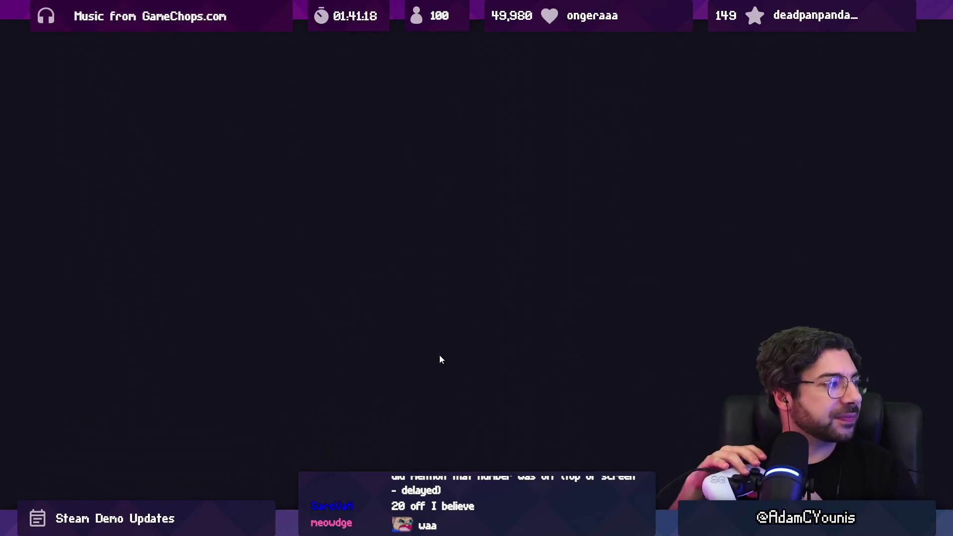
pyautogui.press('Return')
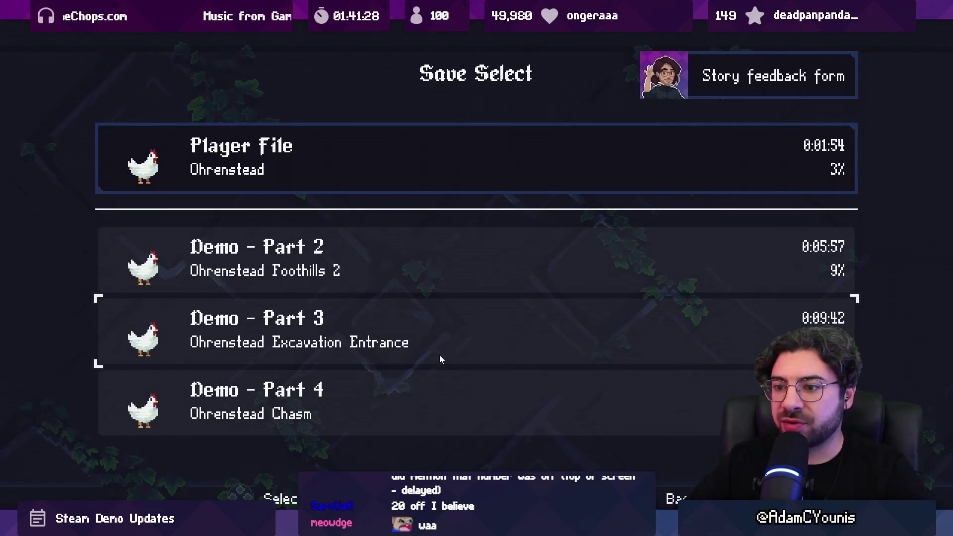
# - Load the Demo - Part 4 save, fight the sword-wielding enemy and reload the checkpoint after dying
pyautogui.press('Return')
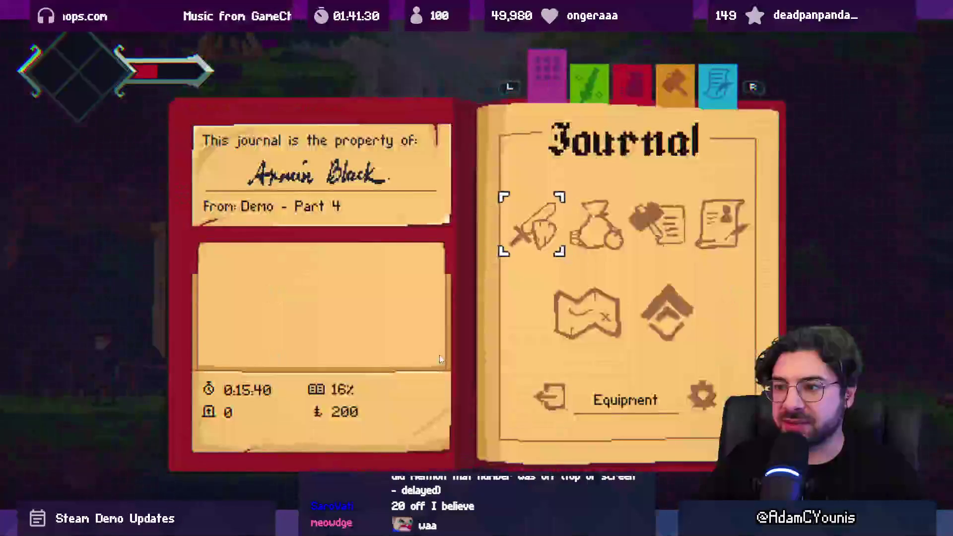
pyautogui.press('Escape')
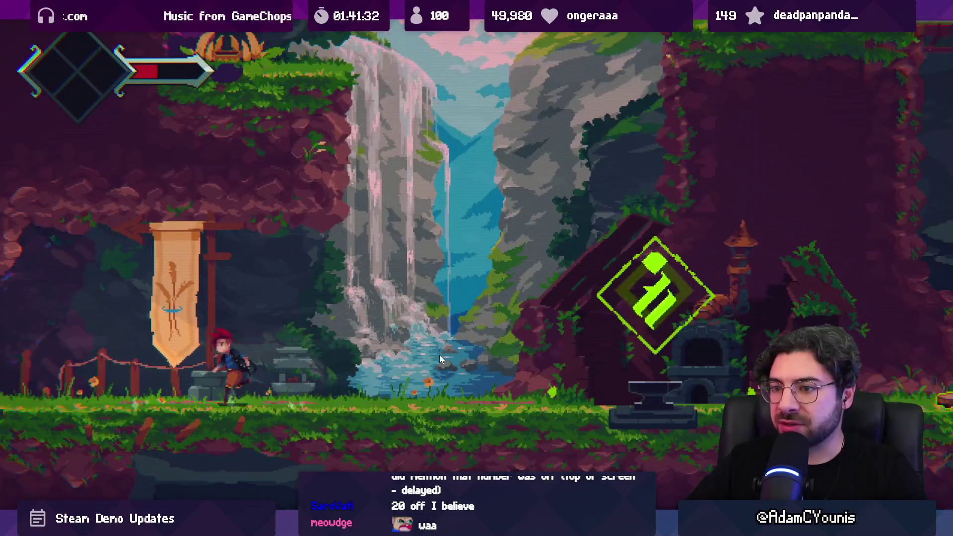
pyautogui.press('Left')
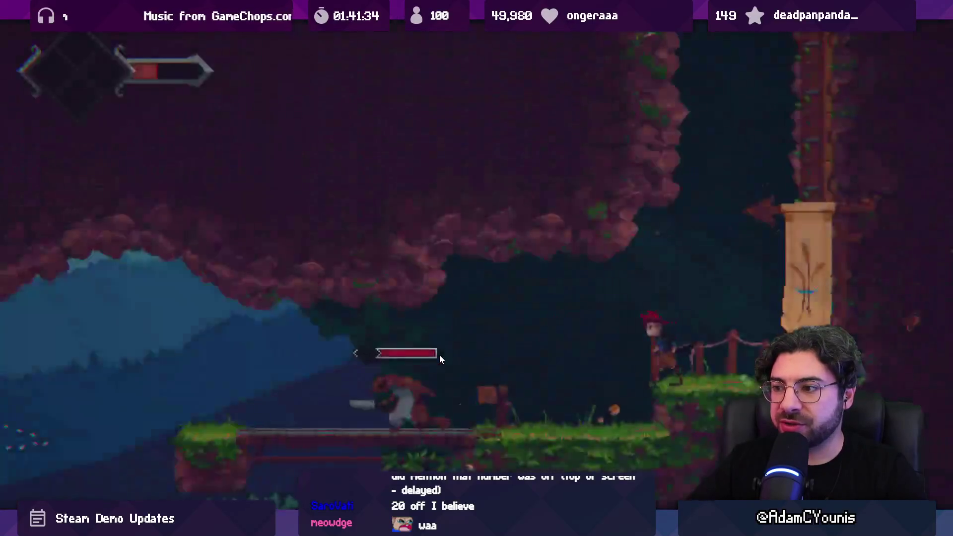
pyautogui.press('x')
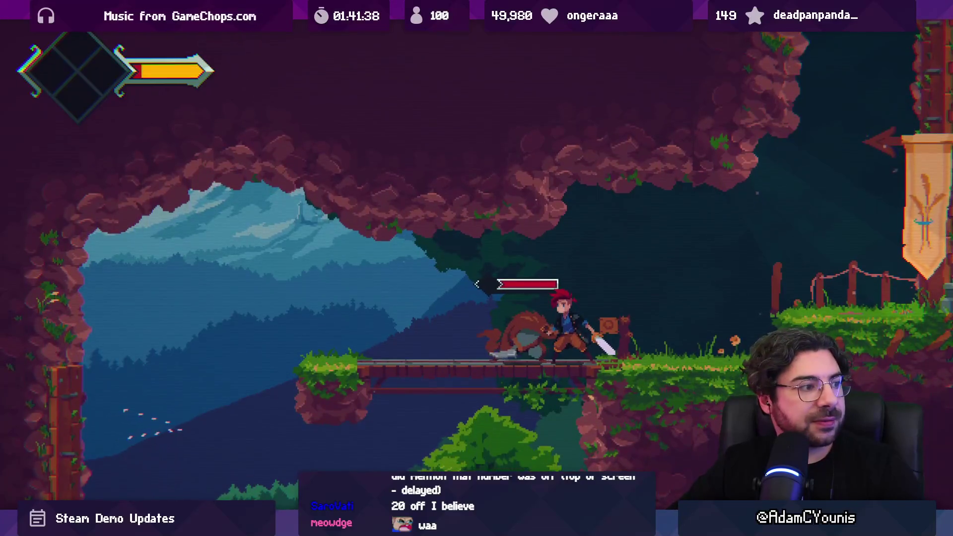
pyautogui.press('Return')
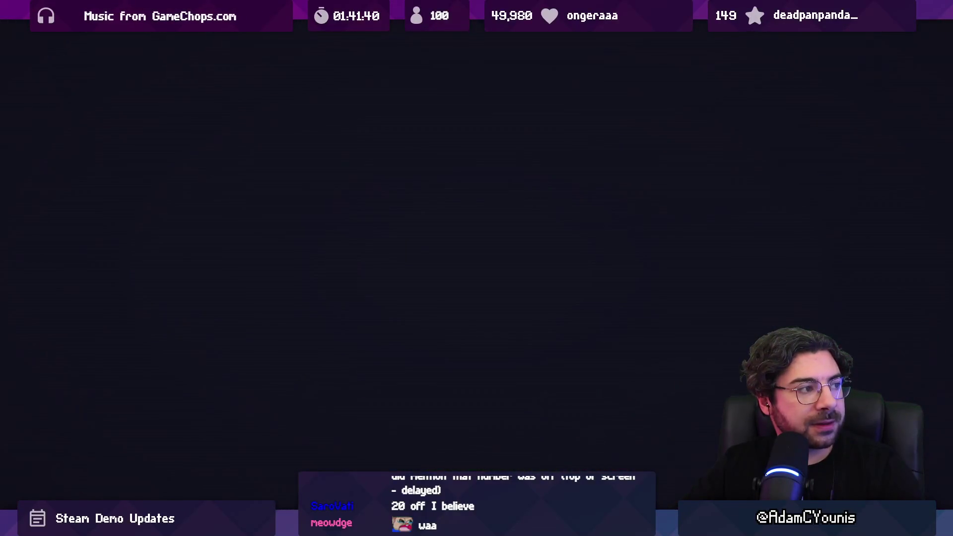
# - Head left into the cave room and fight the enemy on the bridge
pyautogui.press('Escape')
pyautogui.press('Escape')
pyautogui.press('Left')
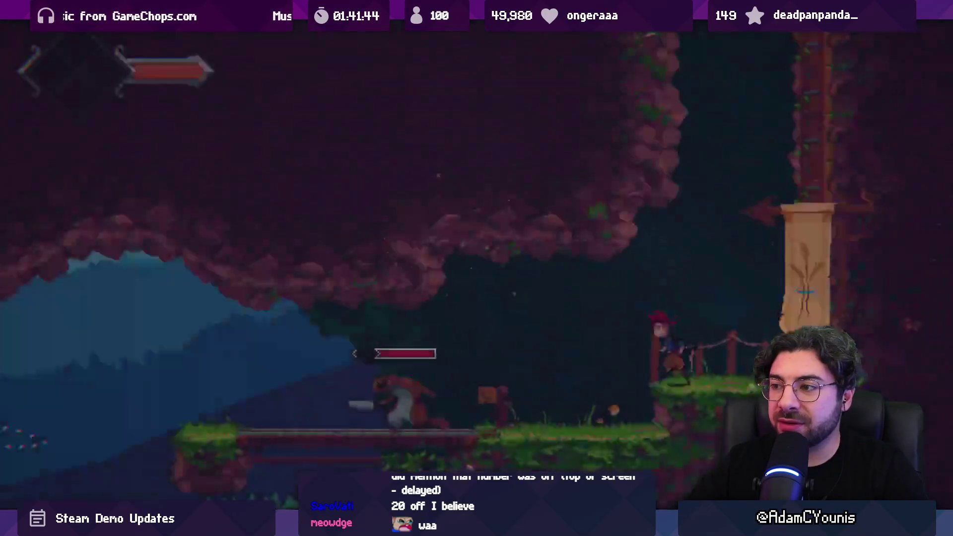
pyautogui.press('Left')
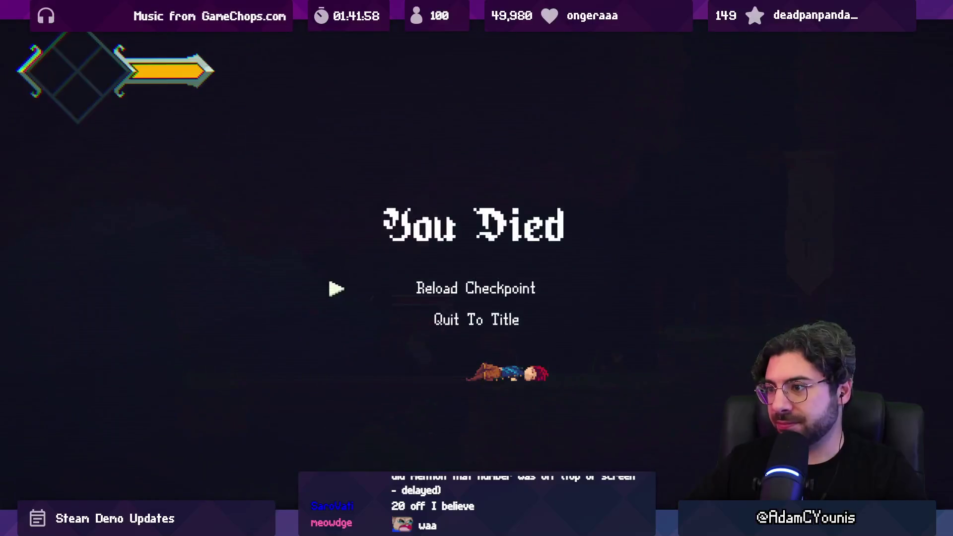
pyautogui.press('Return')
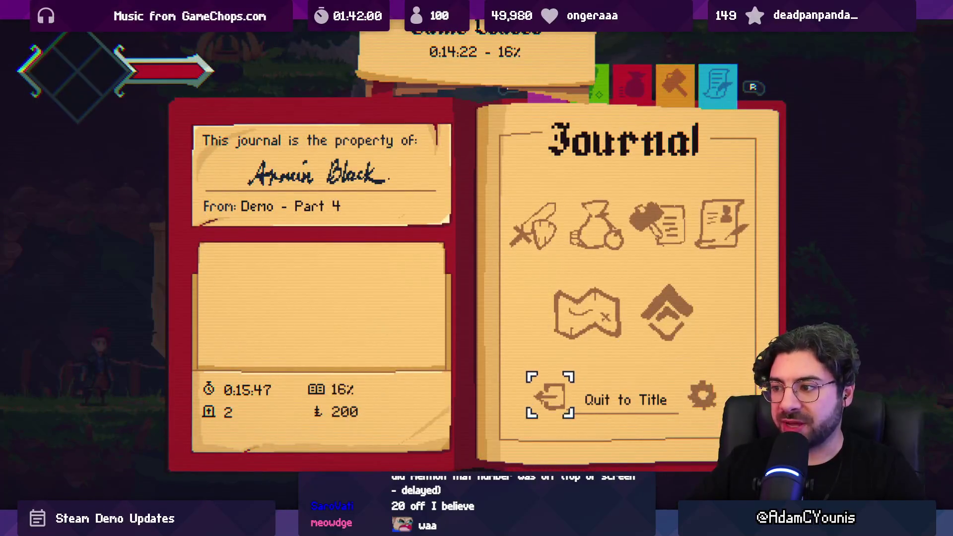
pyautogui.press('Return')
pyautogui.press('Return')
pyautogui.press('Return')
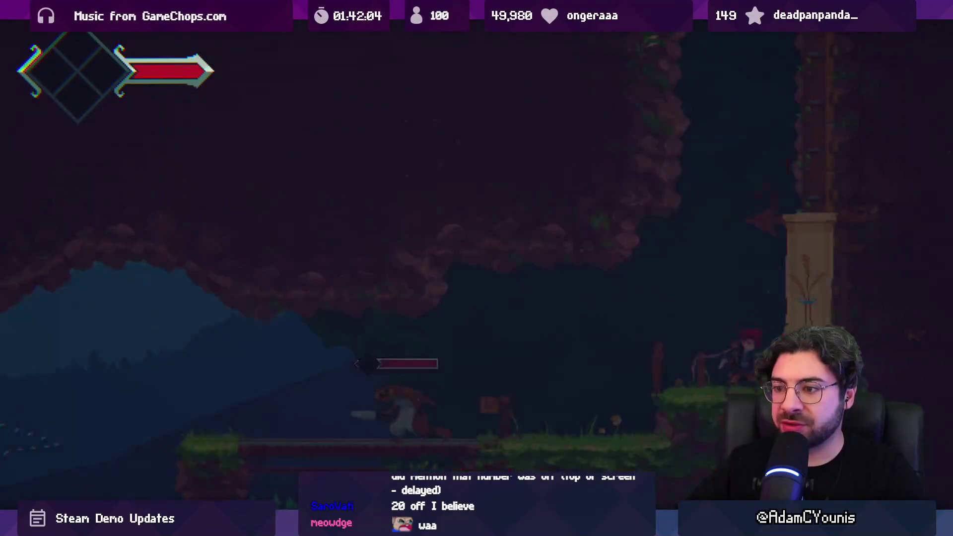
pyautogui.press('space')
pyautogui.press('x')
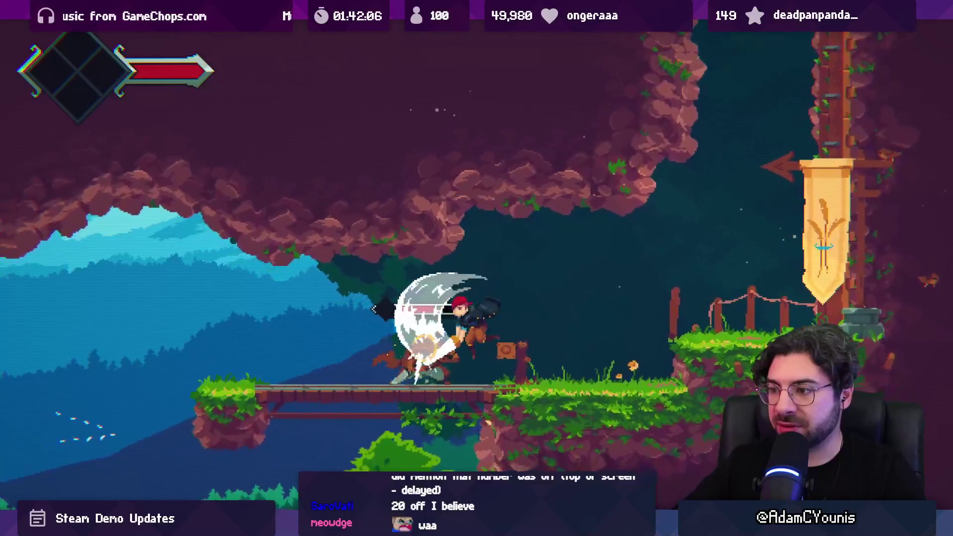
pyautogui.press('Left')
pyautogui.press('x')
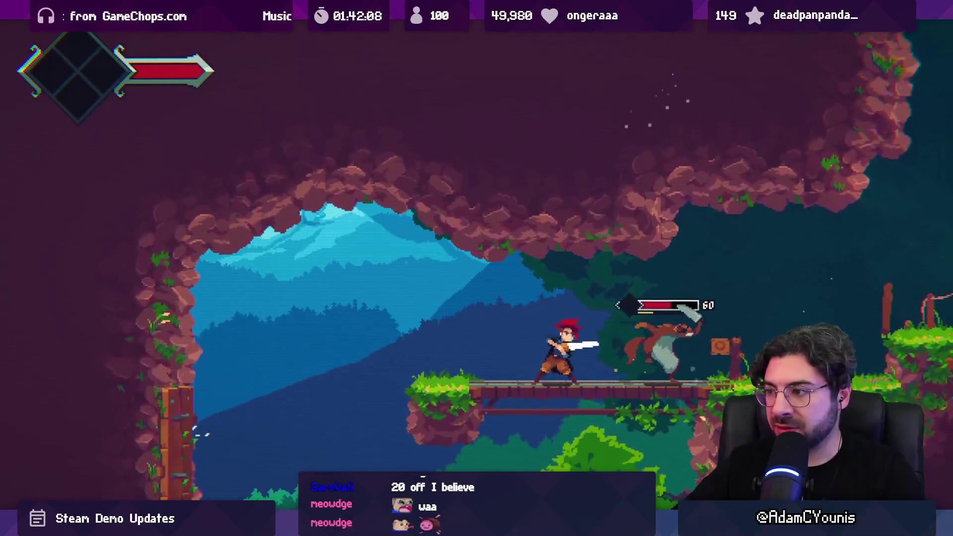
# - Check the Sound Effects volume in the Journal's Audio settings, then resume play
pyautogui.press('Escape')
pyautogui.press('Return')
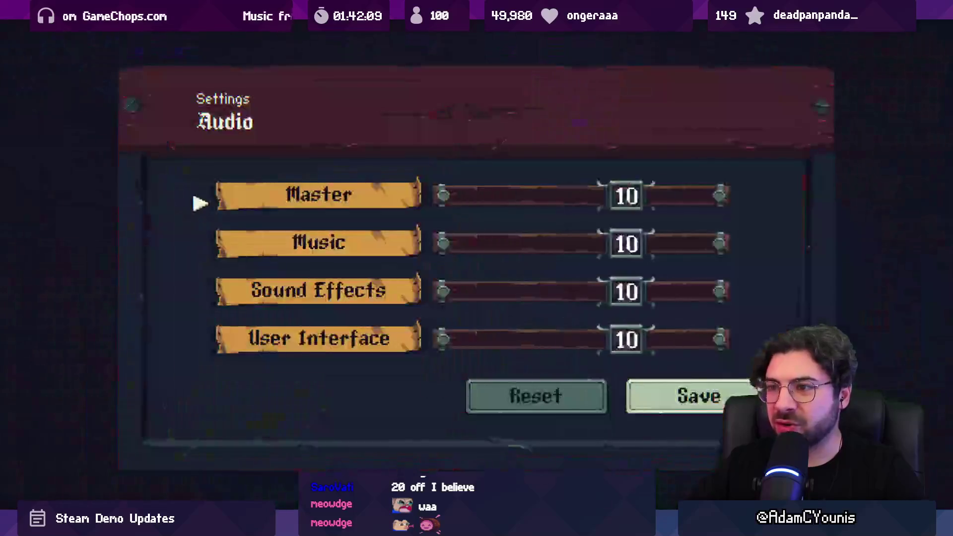
pyautogui.press('Down')
pyautogui.press('Down')
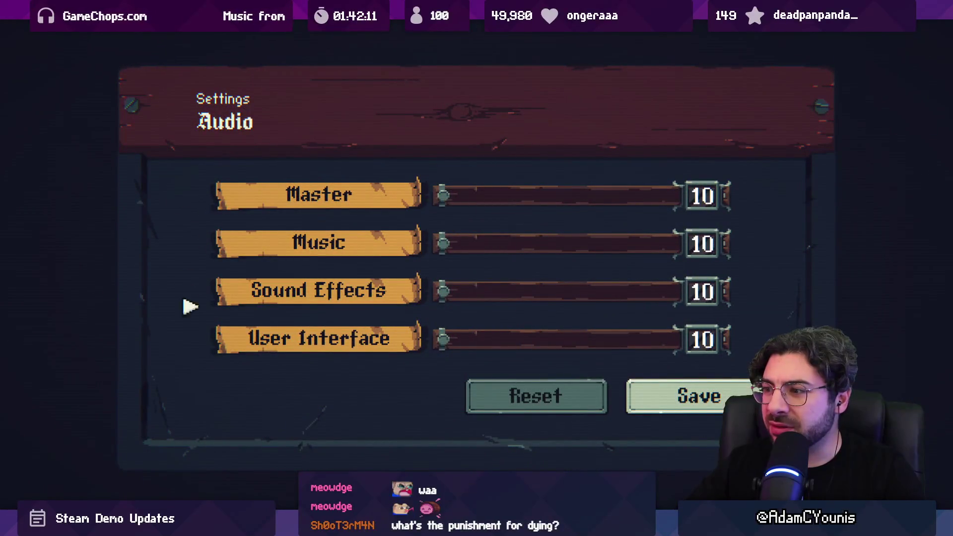
pyautogui.press('Escape')
pyautogui.press('Escape')
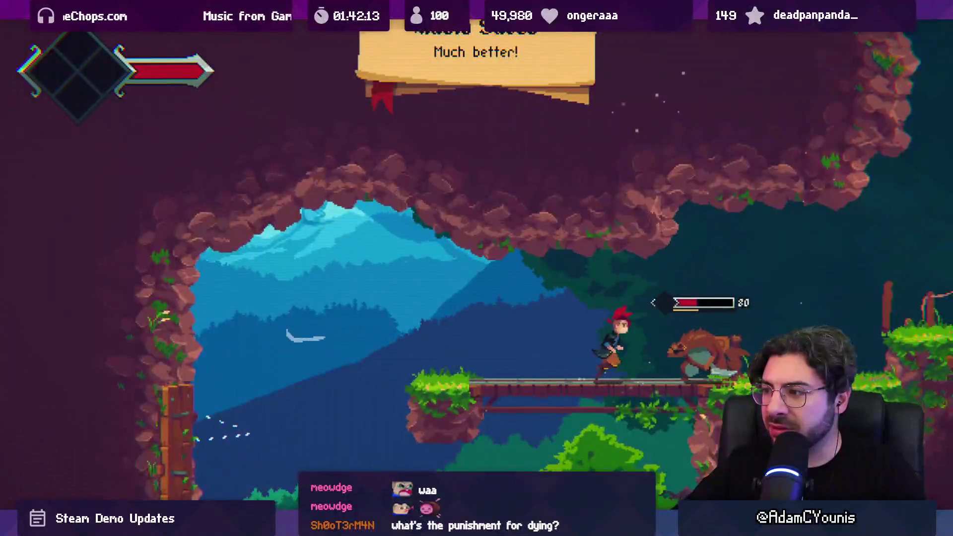
# - Defeat the bridge enemy, jump across the gap and quit to the title menu
pyautogui.press('x')
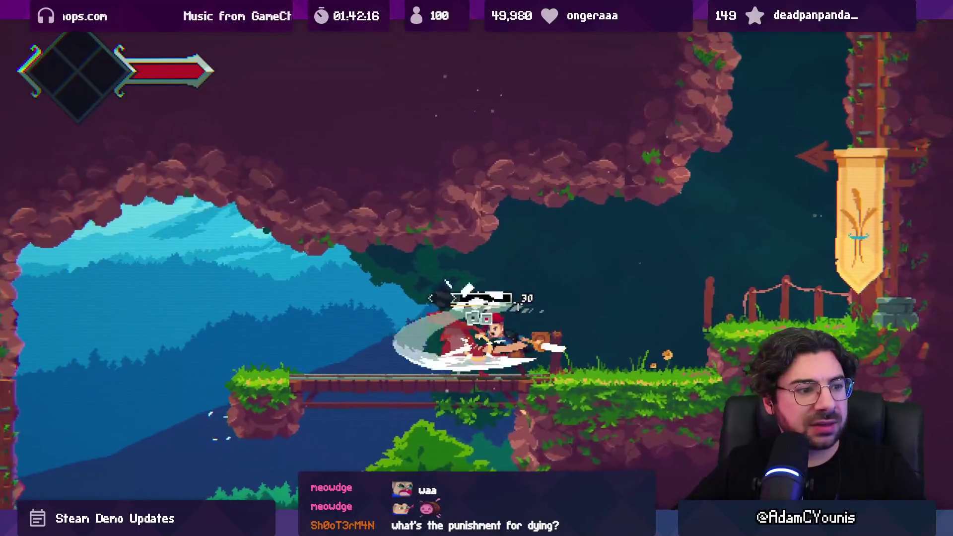
pyautogui.press('x')
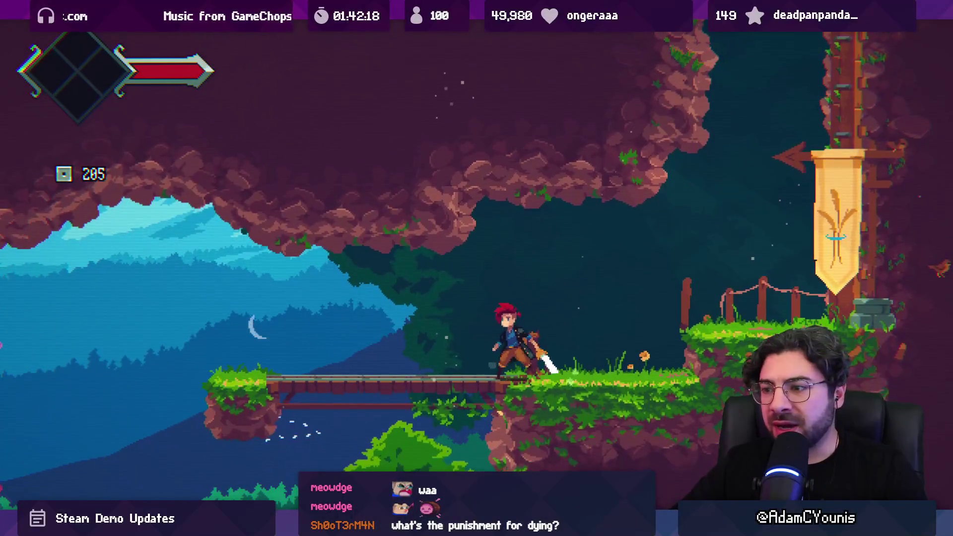
pyautogui.press('Left')
pyautogui.press('z')
pyautogui.press('Left')
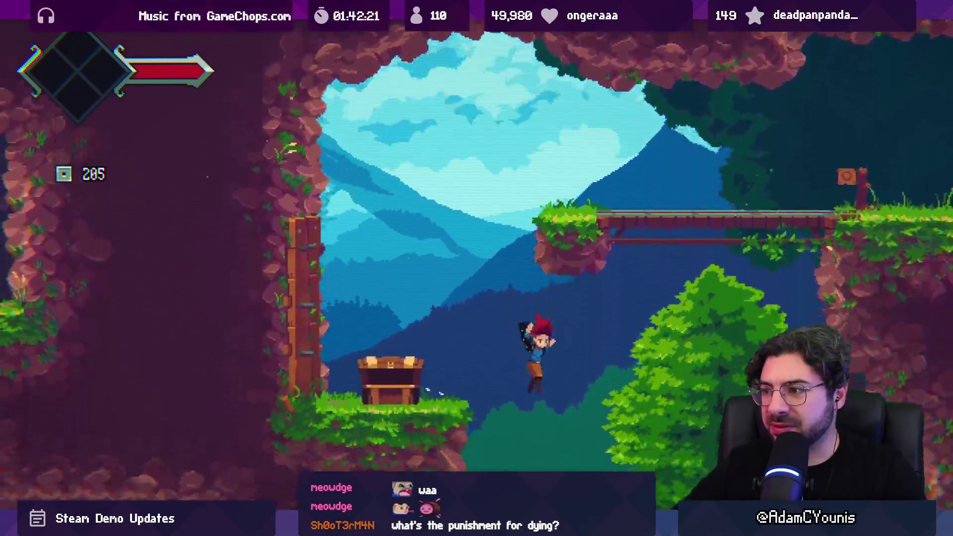
pyautogui.press('Escape')
pyautogui.press('Return')
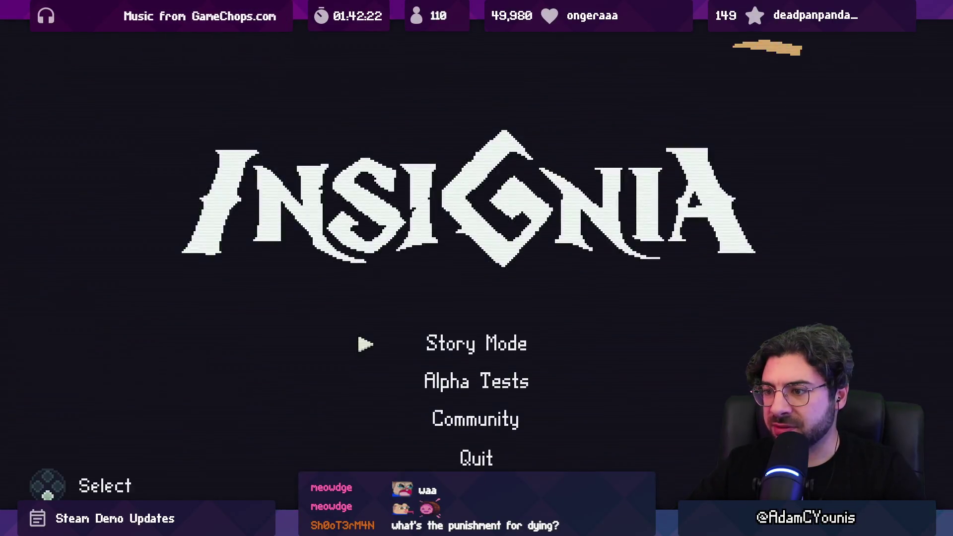
# - Quit Insignia from the title menu, relaunch Insignia.exe and skip past the logo
pyautogui.press('Down')
pyautogui.press('Down')
pyautogui.press('Down')
pyautogui.press('Return')
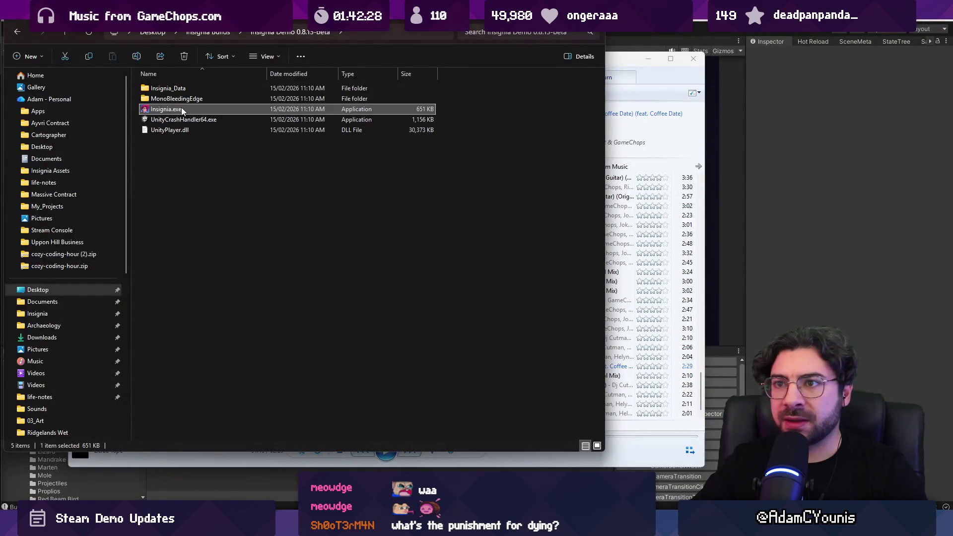
pyautogui.doubleClick(181, 110)
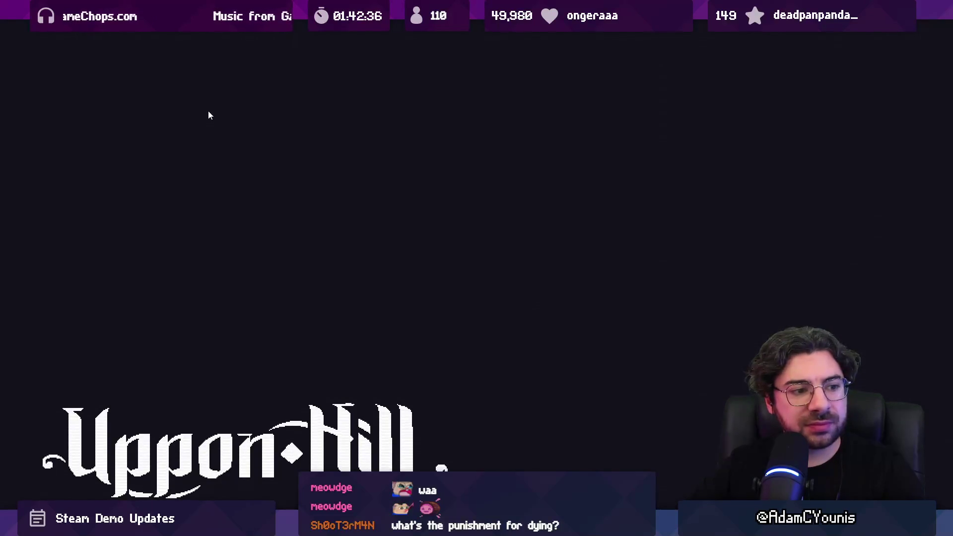
pyautogui.press('Return')
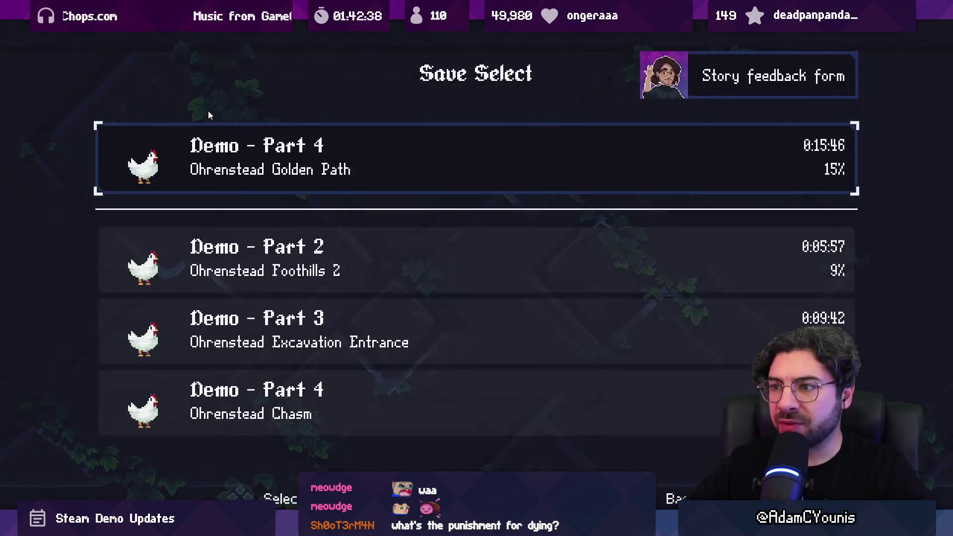
# - Load the Demo - Part 4 save, beat the first bridge enemy and drop down the cliff
pyautogui.press('Return')
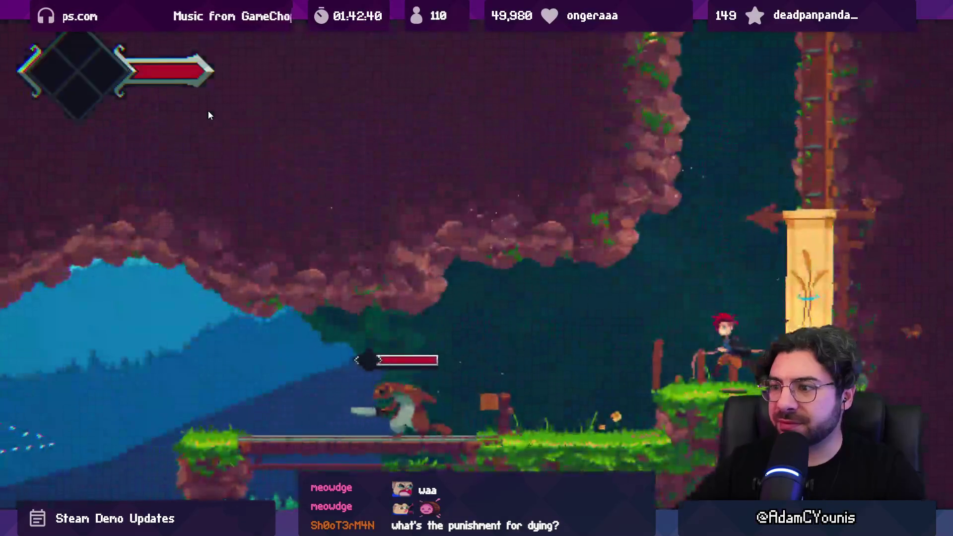
pyautogui.press('Left')
pyautogui.press('x')
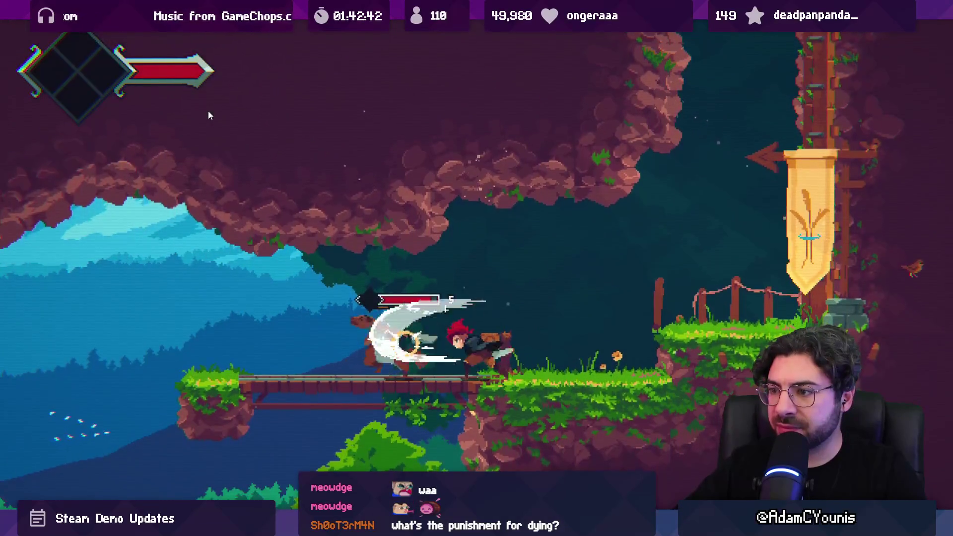
pyautogui.press('x')
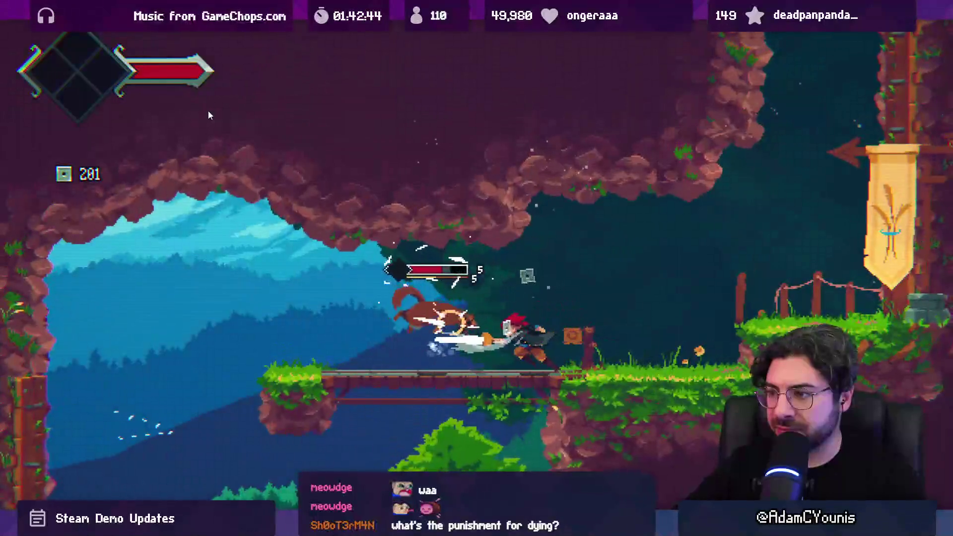
pyautogui.press('x')
pyautogui.press('x')
pyautogui.press('x')
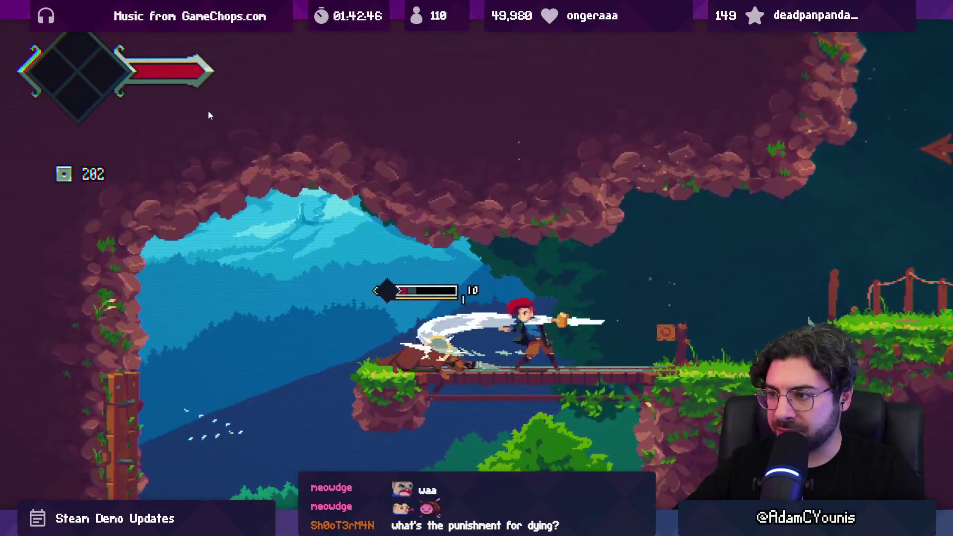
pyautogui.press('Left')
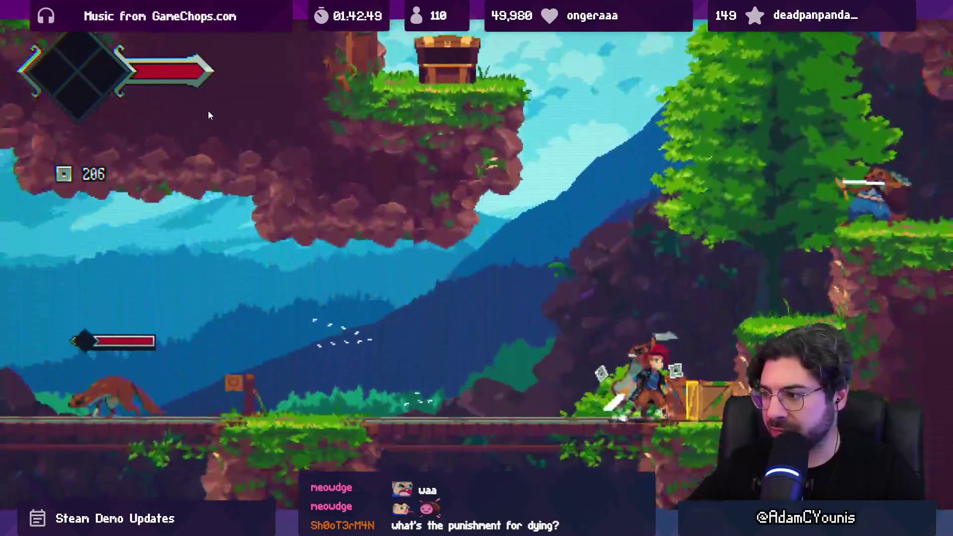
# - Defeat the enemy by the crates for Sugar Cane, then fight the enemies on the next bridge
pyautogui.press('x')
pyautogui.press('x')
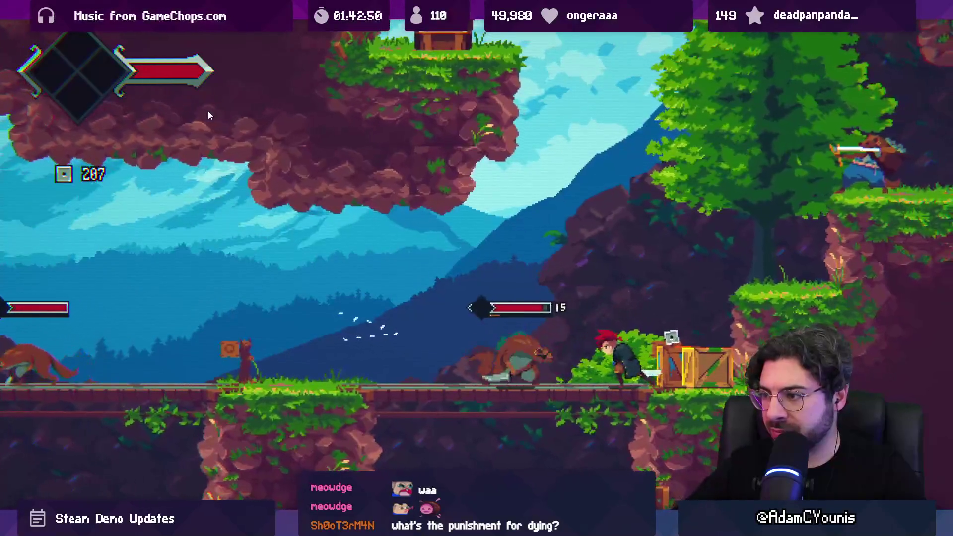
pyautogui.press('Left')
pyautogui.press('x')
pyautogui.press('x')
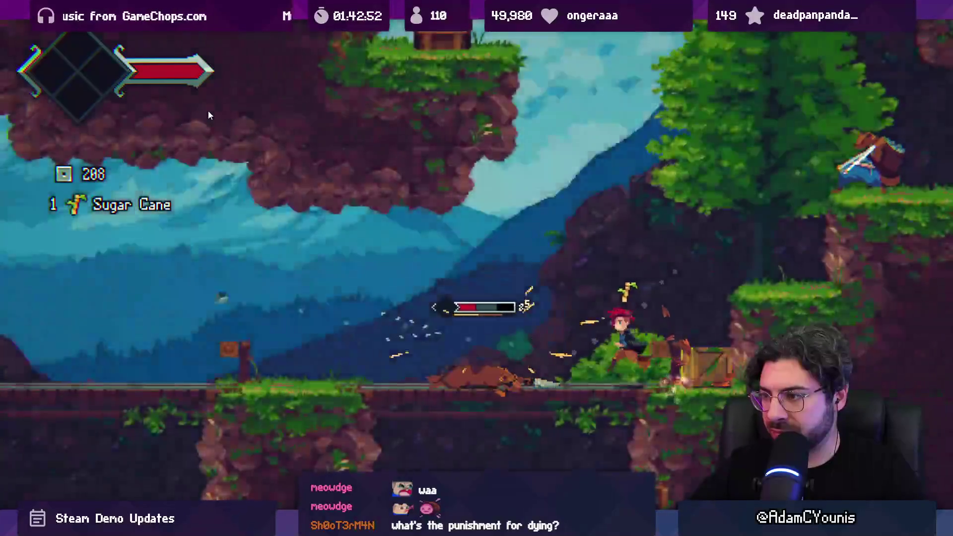
pyautogui.press('Left')
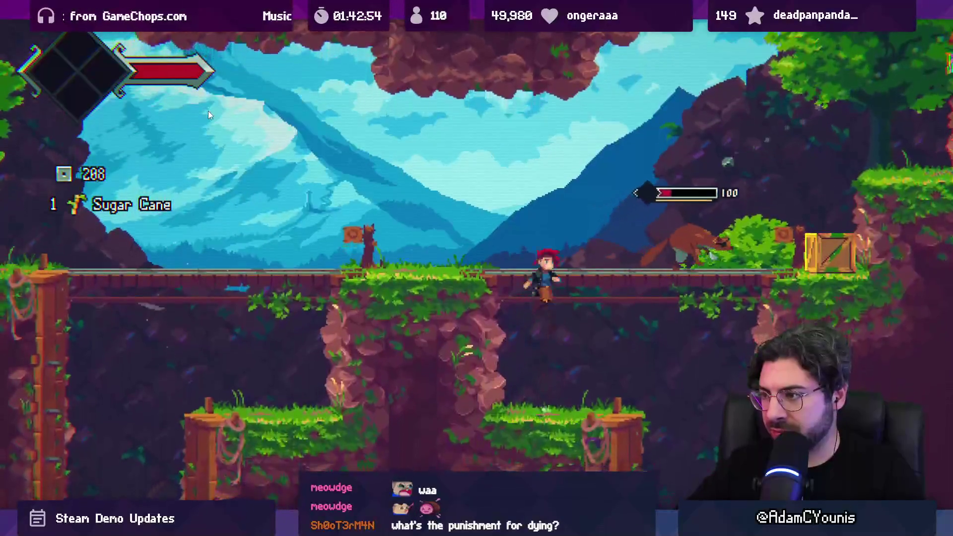
pyautogui.press('x')
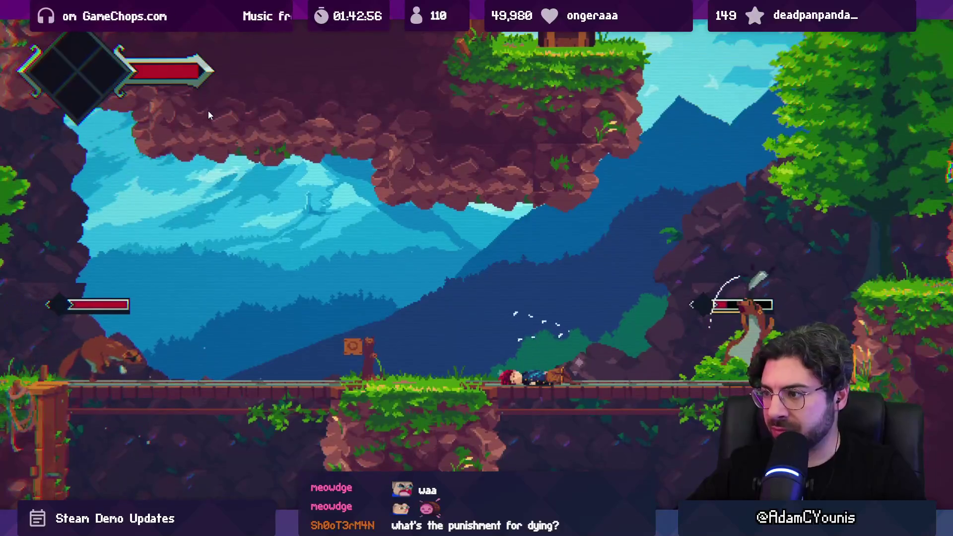
pyautogui.press('x')
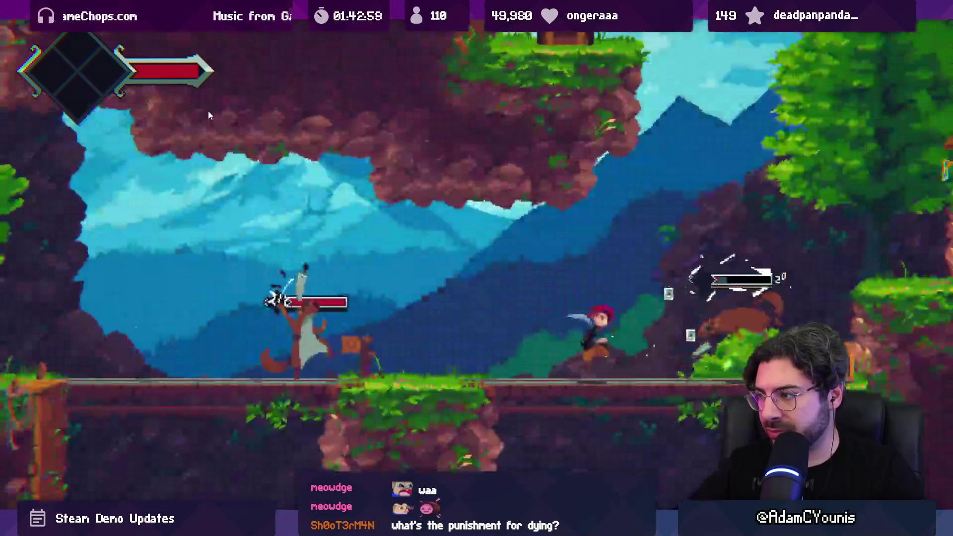
pyautogui.press('x')
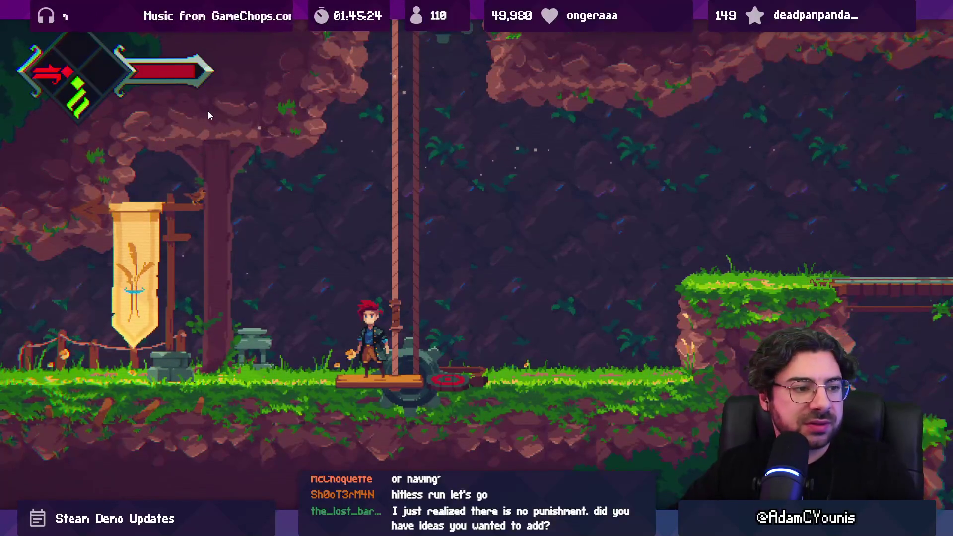
# - Open the in-game journal showing Demo - Part 4 at 17% completion with 291 currency
pyautogui.press('Escape')
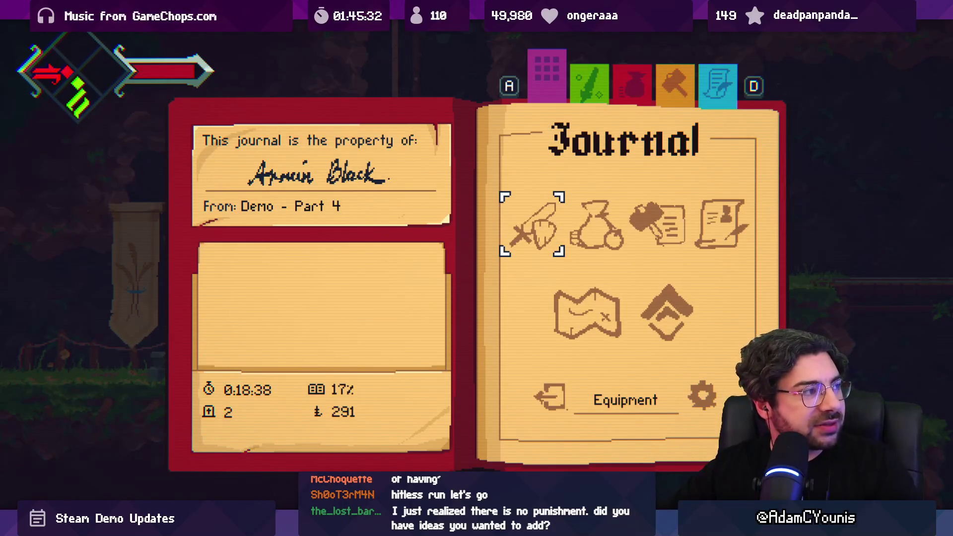
# - Quit the running Insignia game from the Journal on the Demo - Part 4 save
pyautogui.press('Return')
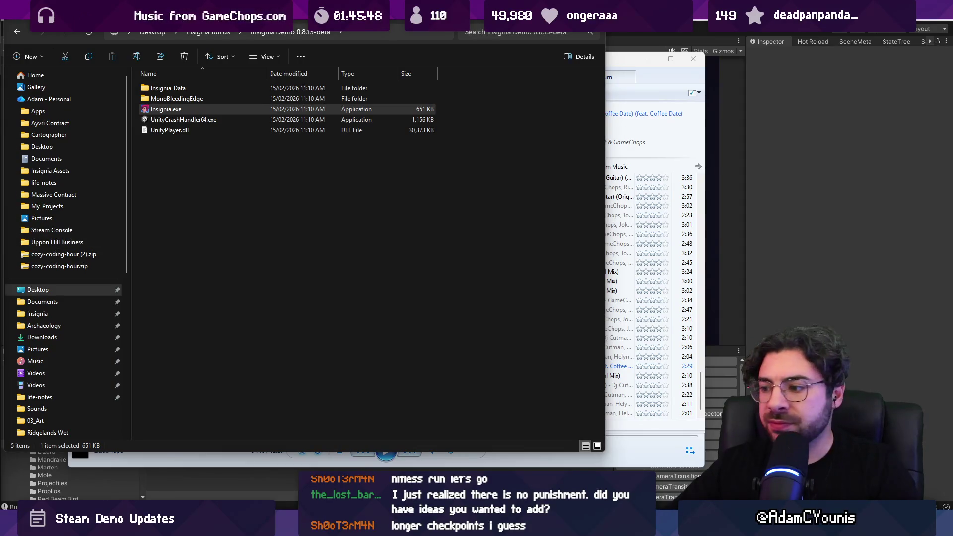
# - Launch Insignia.exe and check the world map from the Journal
pyautogui.press('Return')
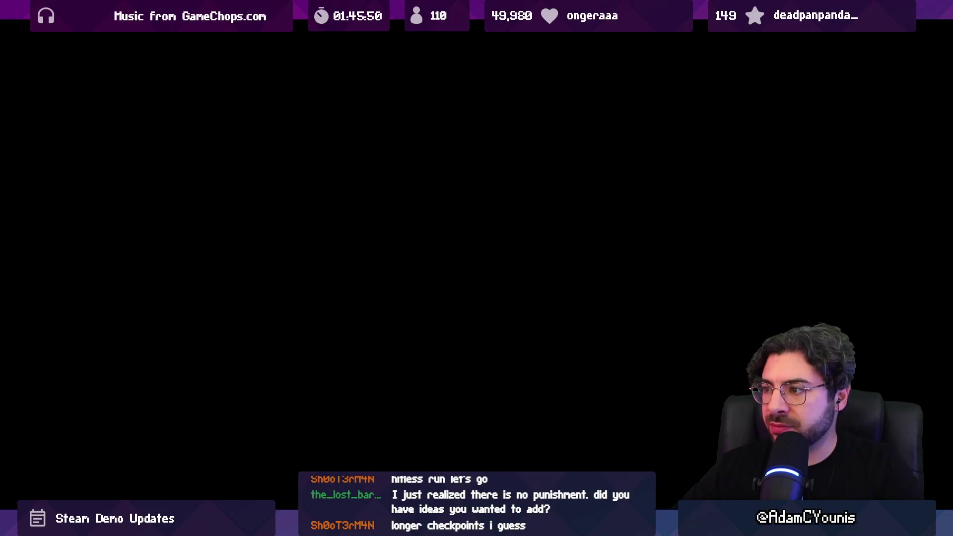
pyautogui.press('Down')
pyautogui.press('Return')
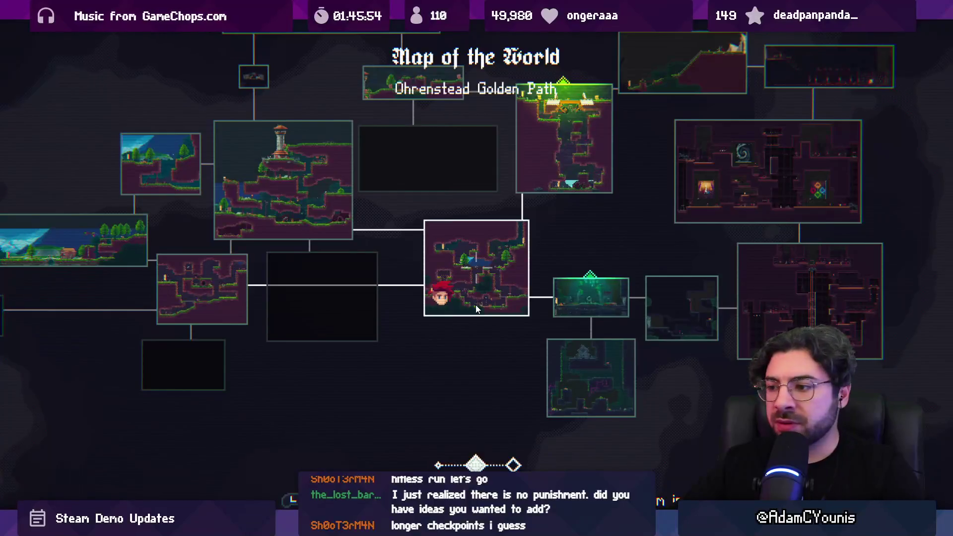
pyautogui.press('Escape')
# - Look through the Audio and Video settings, then open the Controls > Keyboard remapping page
pyautogui.press('Down')
pyautogui.press('Return')
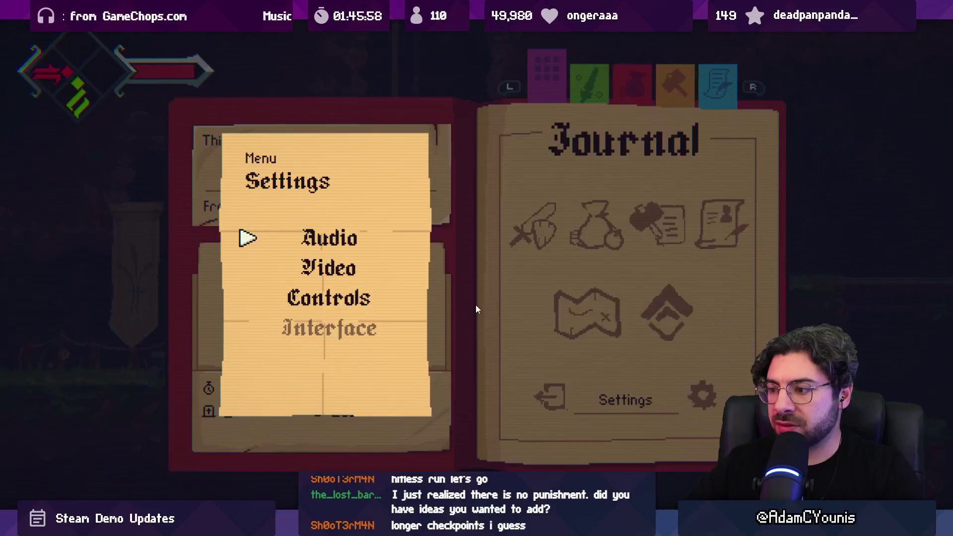
pyautogui.press('Return')
pyautogui.press('Escape')
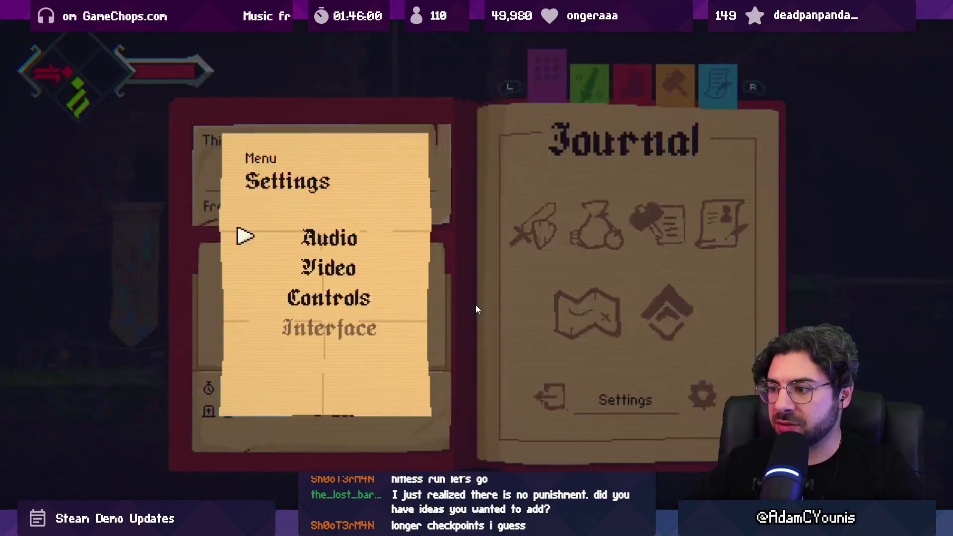
pyautogui.press('Down')
pyautogui.press('Return')
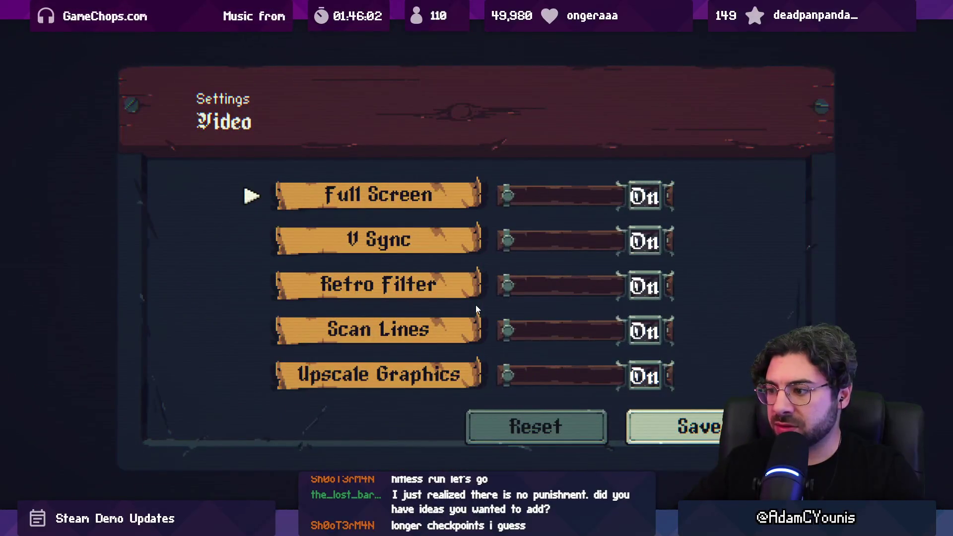
pyautogui.press('Escape')
pyautogui.press('Down')
pyautogui.press('Return')
pyautogui.press('Return')
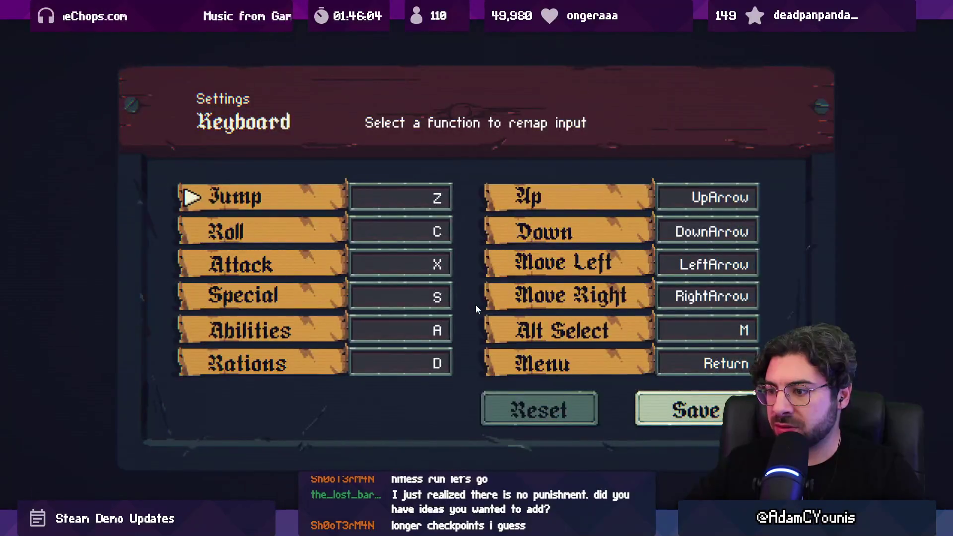
# - Return to gameplay and platform across the ledges, bridge and rope to the bridge pillar
pyautogui.press('Escape')
pyautogui.press('Escape')
pyautogui.press('Escape')
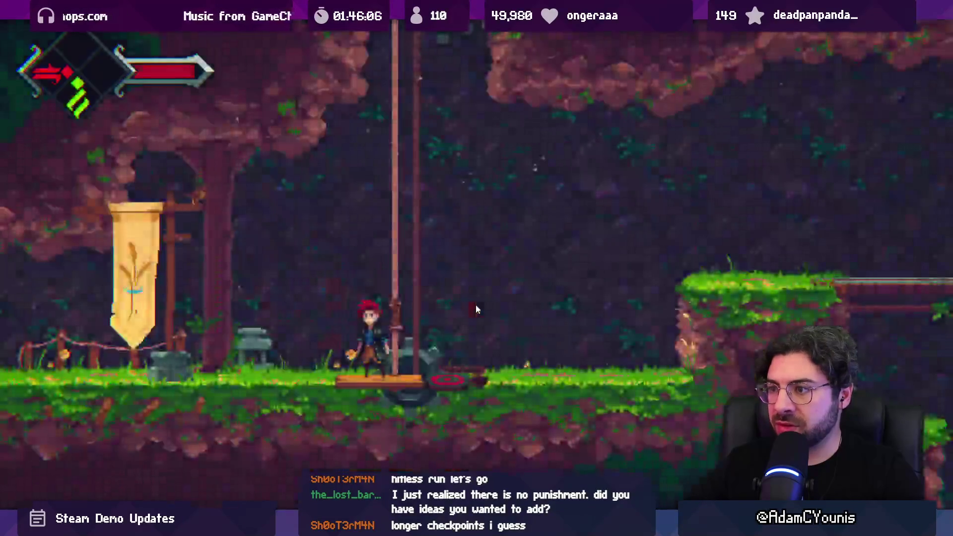
pyautogui.press('space')
pyautogui.press('Right')
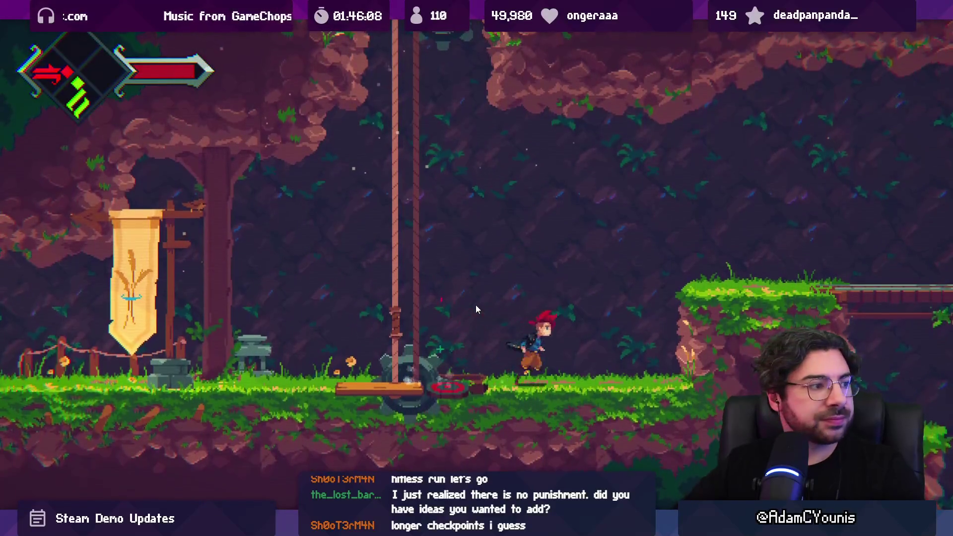
pyautogui.press('space')
pyautogui.press('Right')
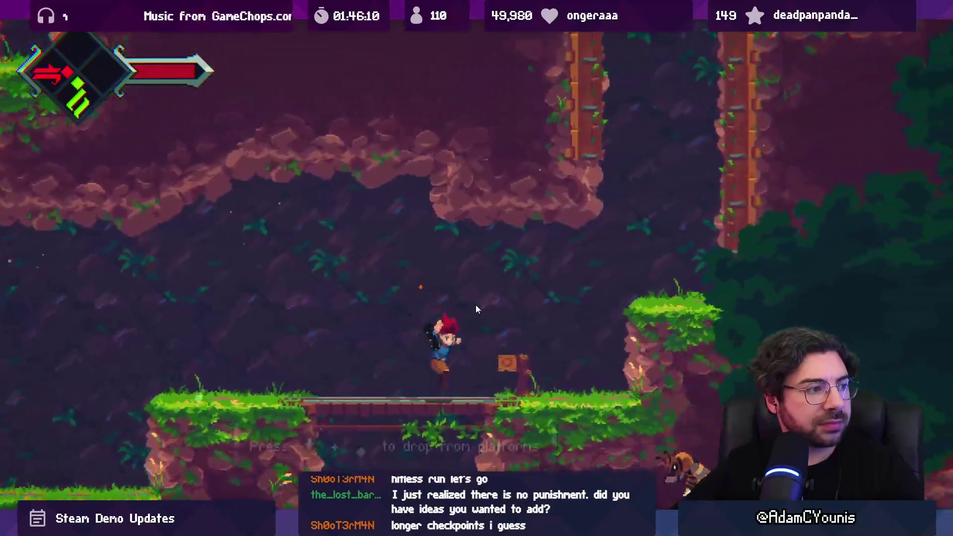
pyautogui.press('space')
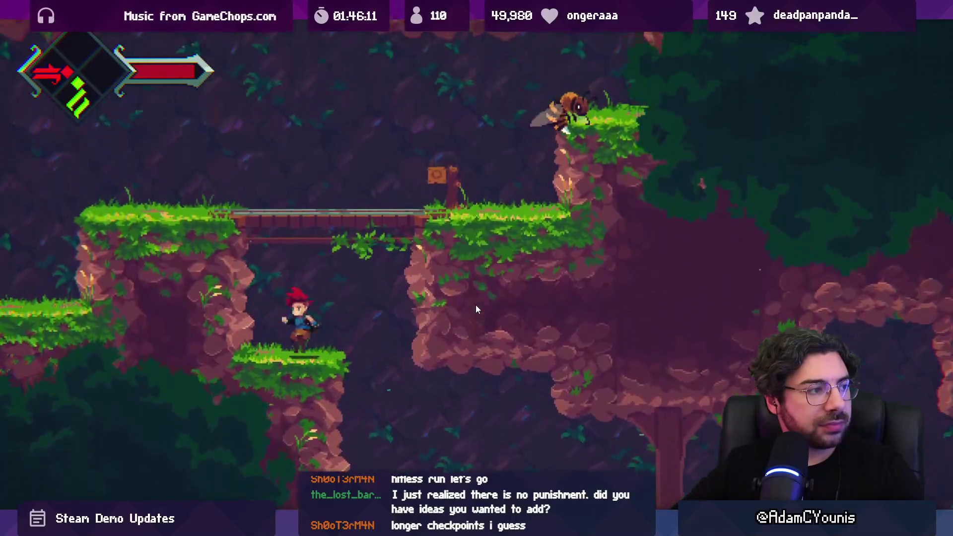
pyautogui.press('space')
pyautogui.press('Left')
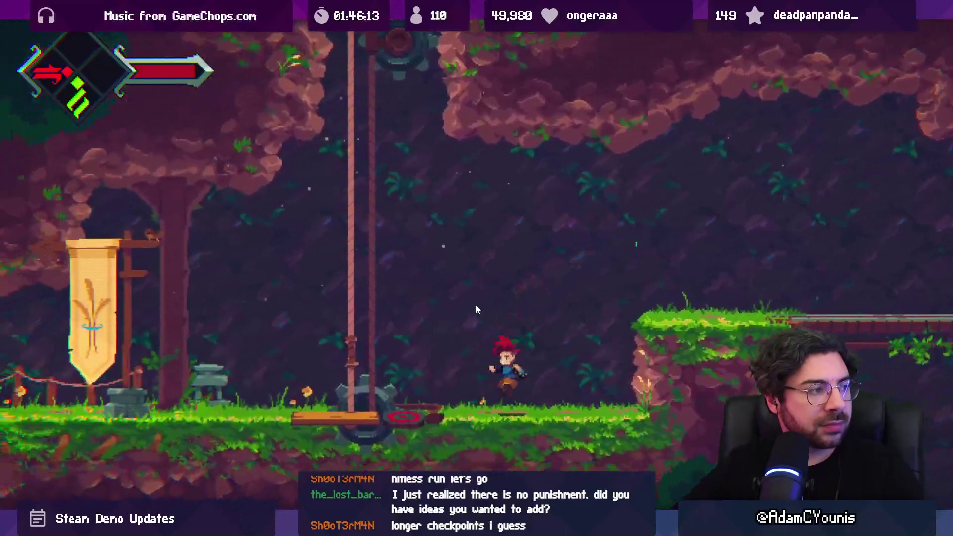
pyautogui.press('Up')
pyautogui.press('Left')
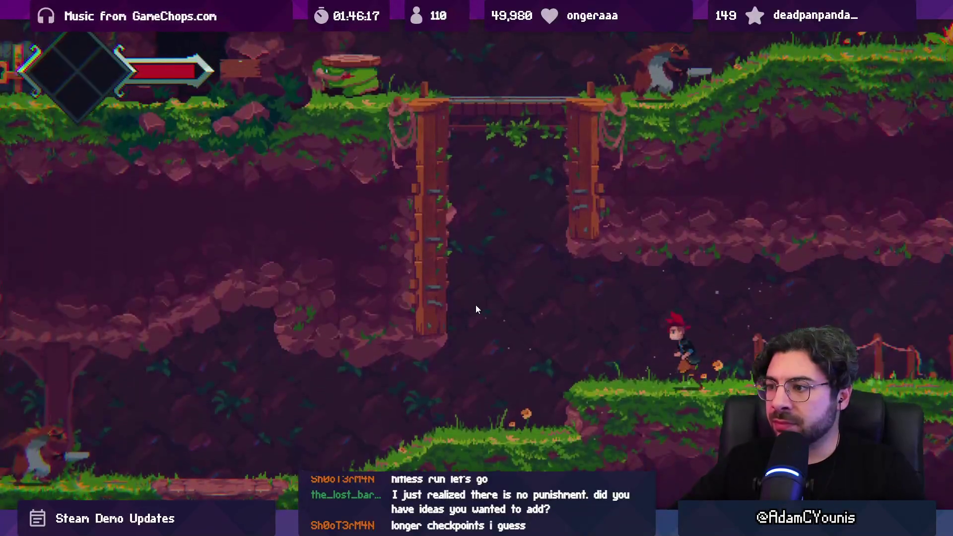
pyautogui.press('Left')
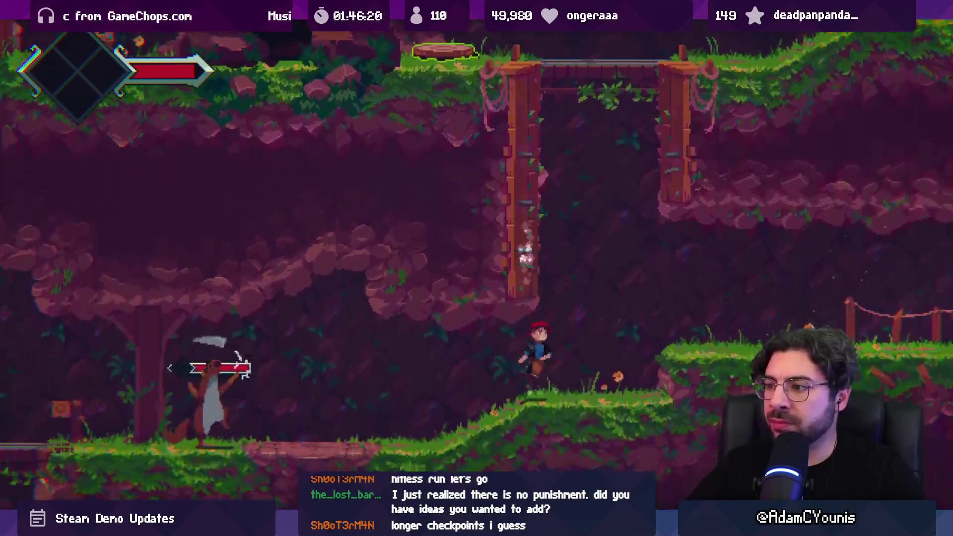
# - Fight and defeat the bear enemy with sword attacks, then run up the slope
pyautogui.press('space')
pyautogui.press('x')
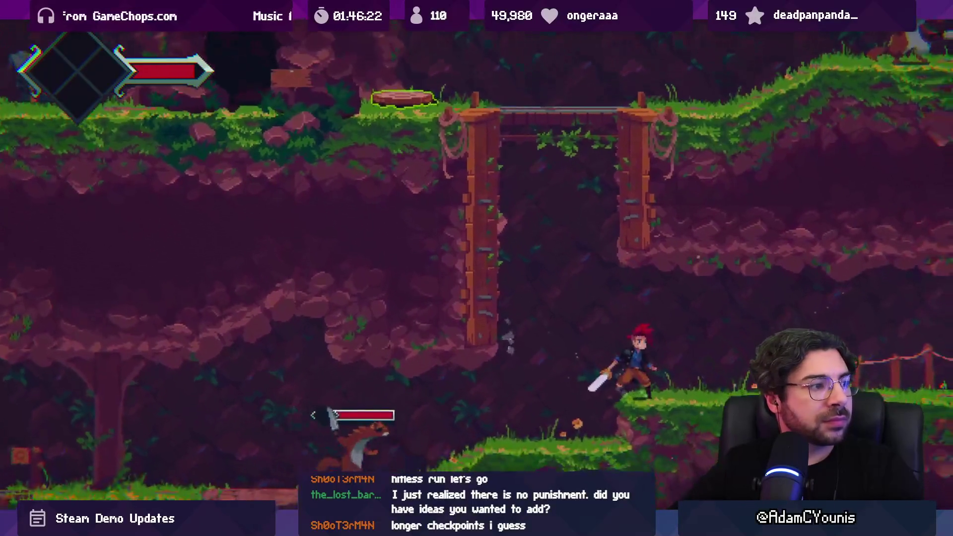
pyautogui.press('Left')
pyautogui.press('x')
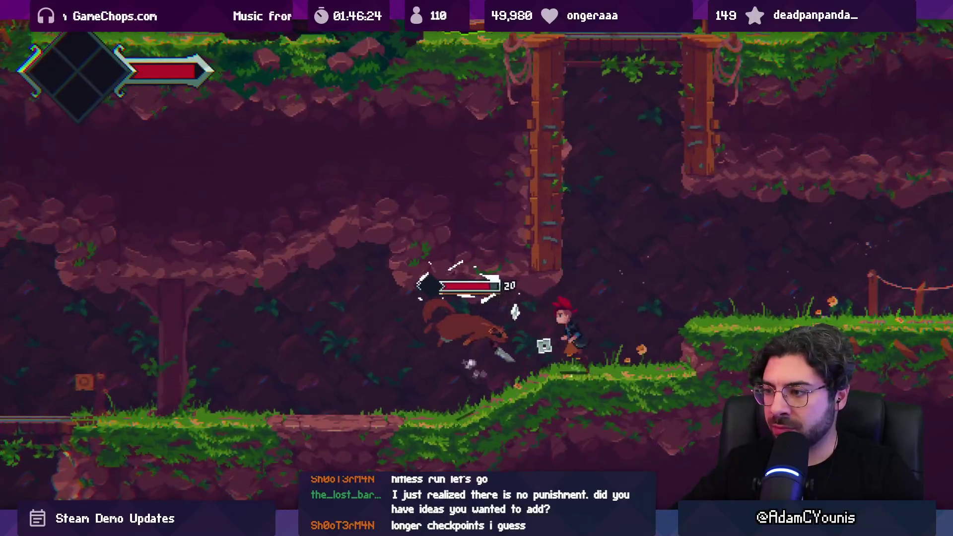
pyautogui.press('x')
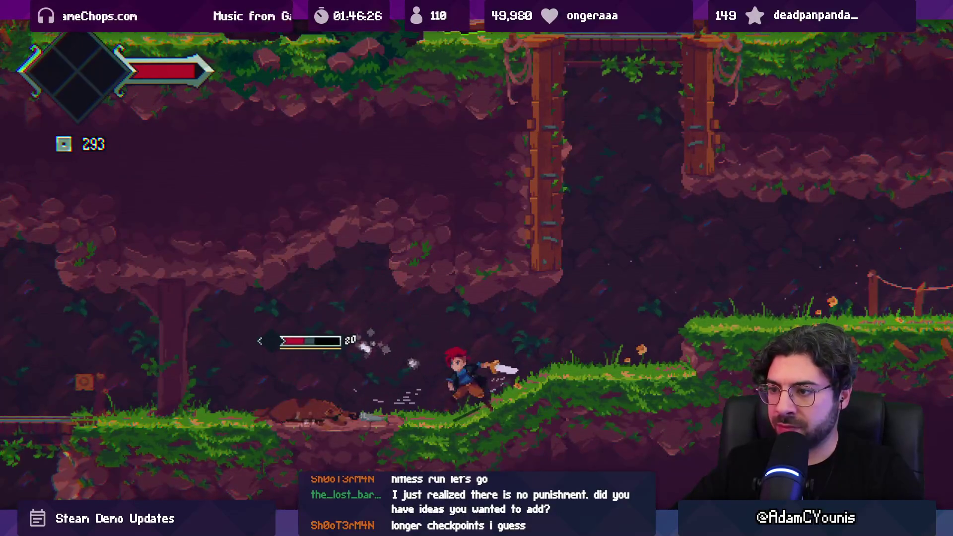
pyautogui.press('x')
pyautogui.press('x')
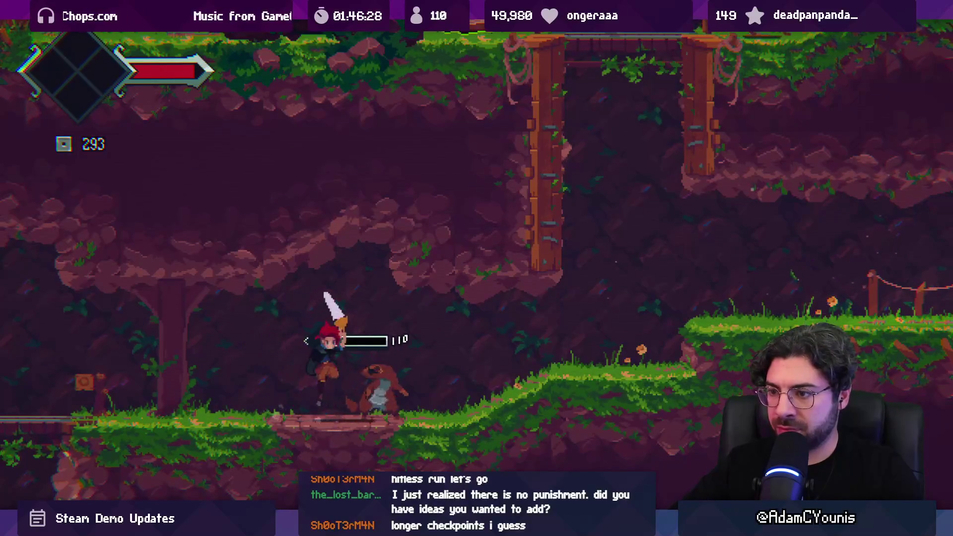
pyautogui.press('x')
pyautogui.press('Right')
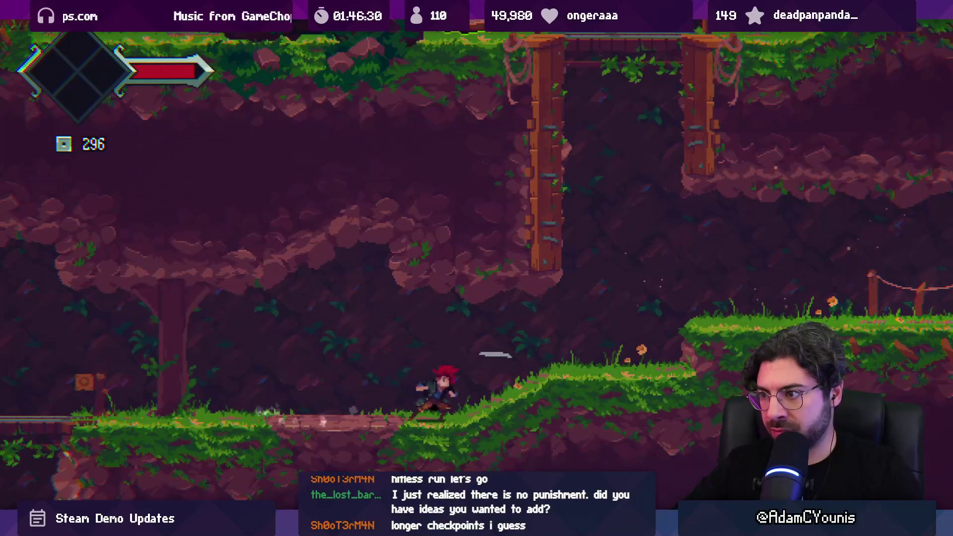
# - Climb between the wooden pillars into the room above, then exit through the Journal to Save Select
pyautogui.press('z')
pyautogui.press('Left')
pyautogui.press('z')
pyautogui.press('z')
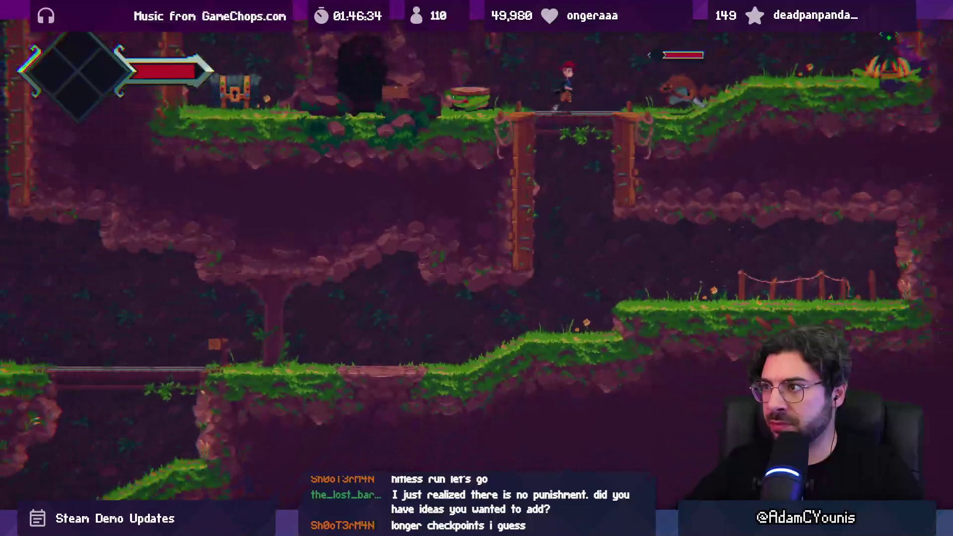
pyautogui.press('Left')
pyautogui.press('z')
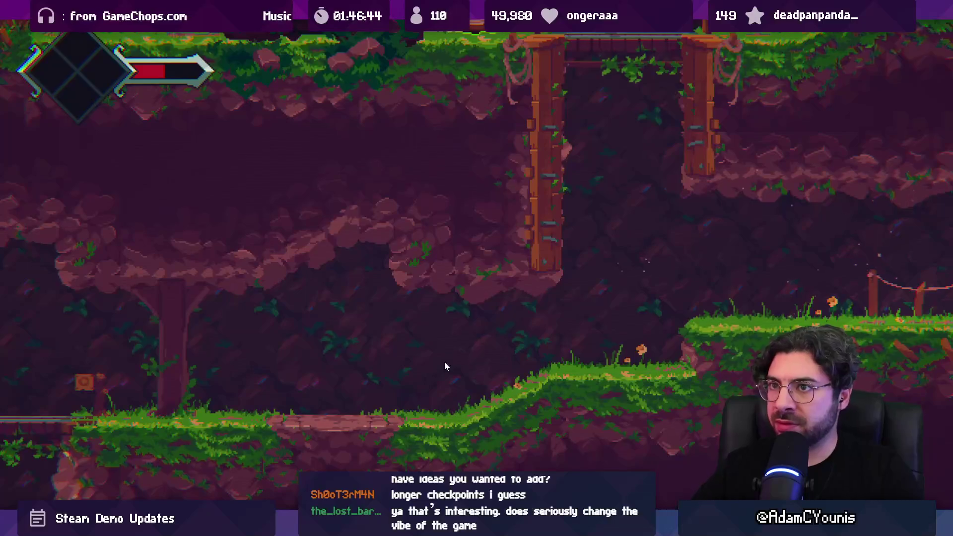
pyautogui.press('Escape')
pyautogui.press('Down')
pyautogui.press('Return')
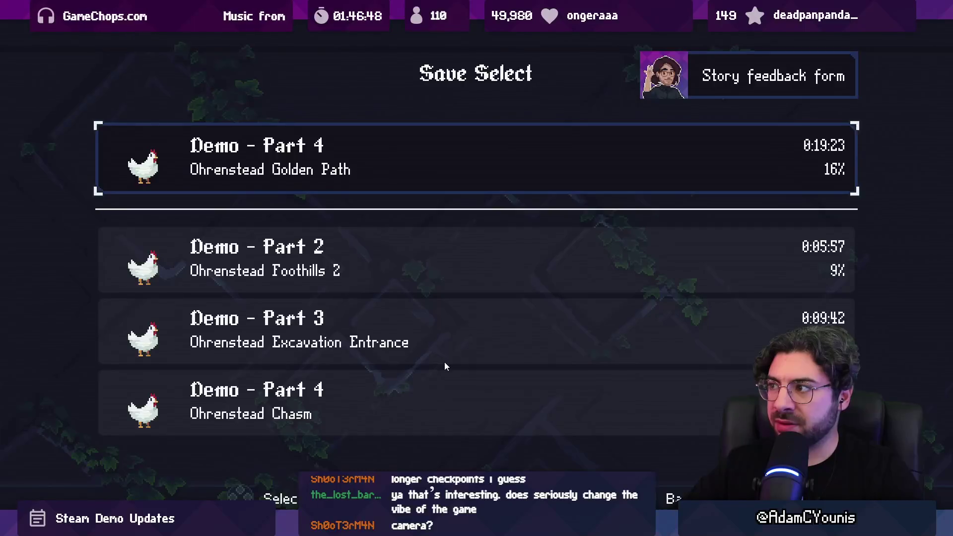
# - Load the Demo - Part 4 save and drop the character onto the grassy ledge
pyautogui.press('Return')
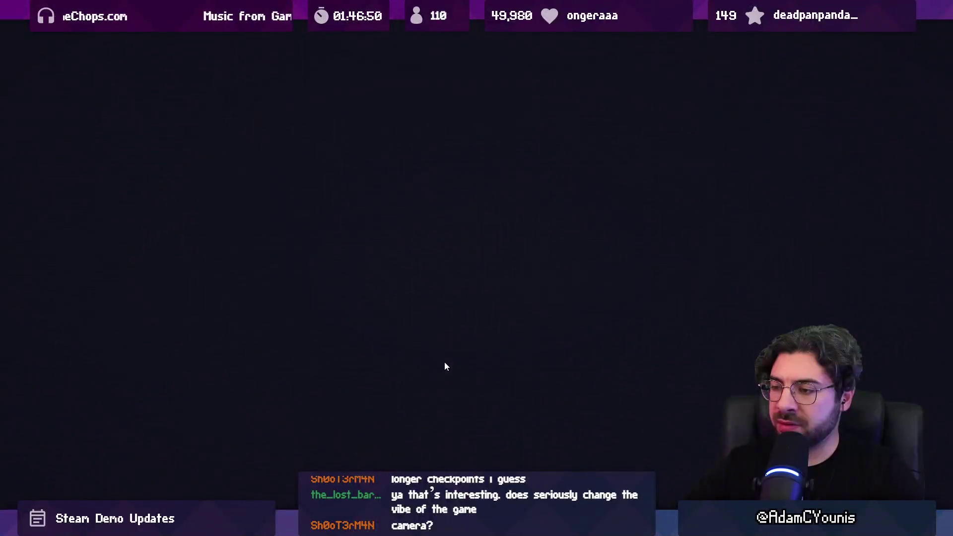
pyautogui.press('Left')
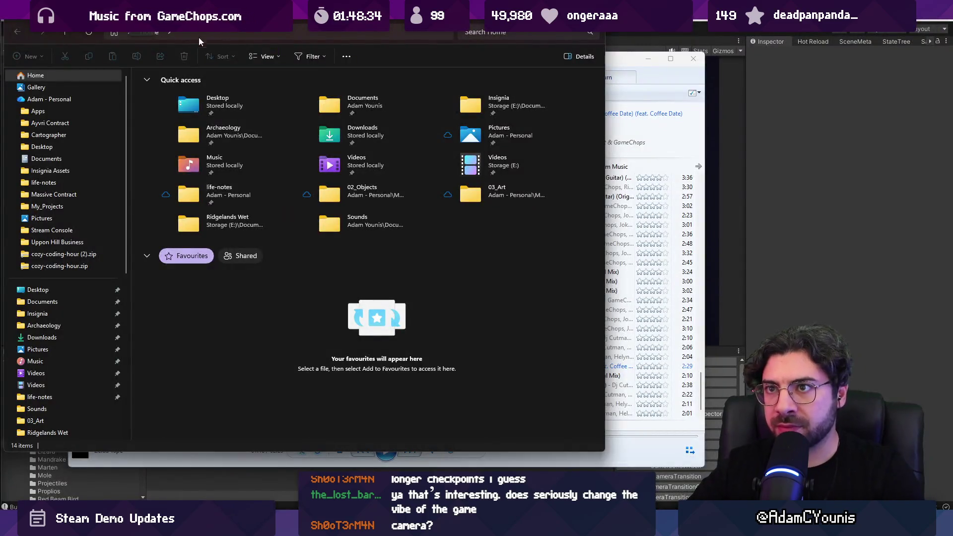
# - Go from AppData Roaming up to LocalLow > Uppon Hill > Insignia and open Player.log
pyautogui.click(203, 33)
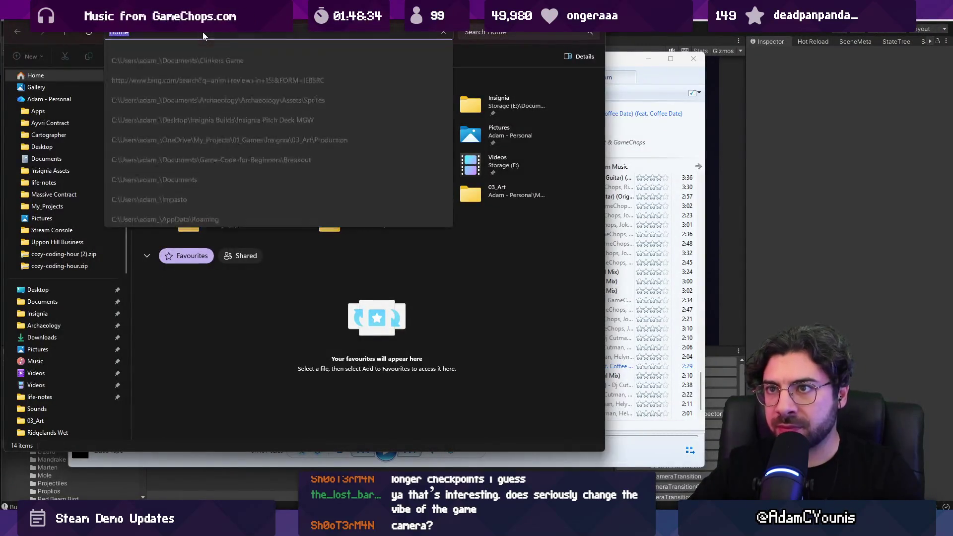
pyautogui.write('%AppData%')
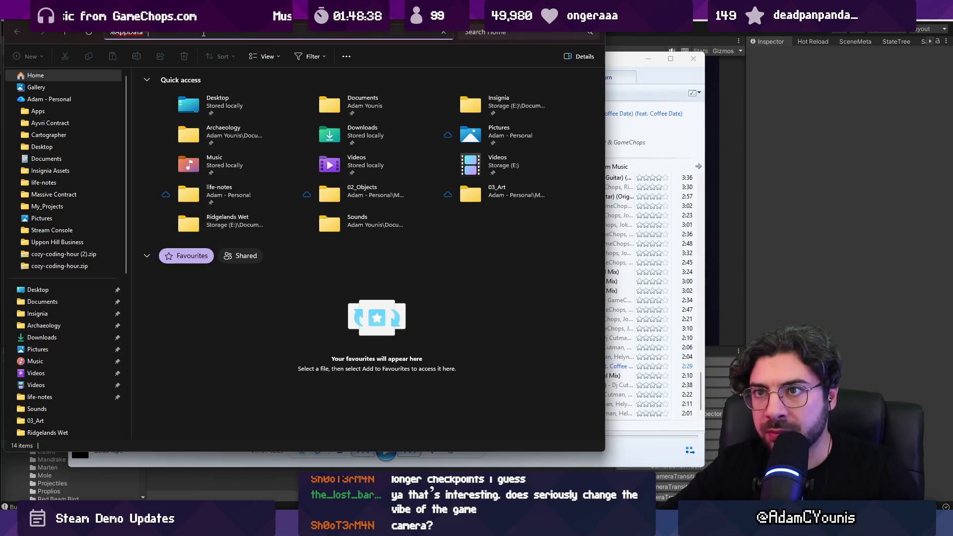
pyautogui.press('Return')
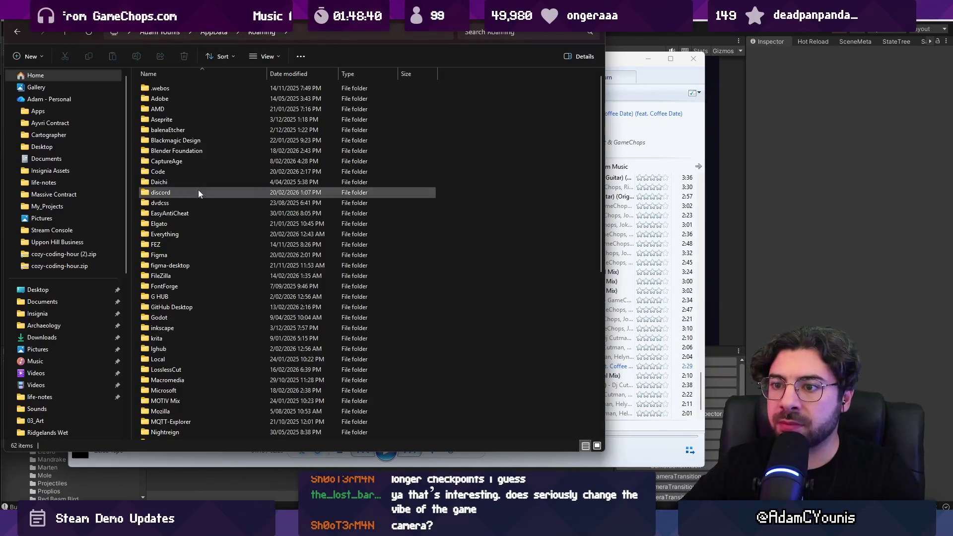
pyautogui.scroll(-9, 210, 237)
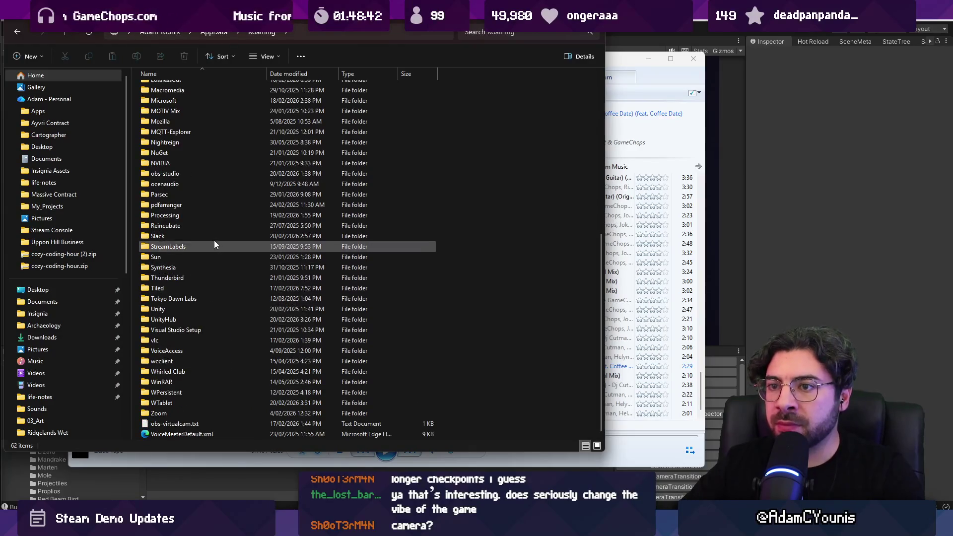
pyautogui.scroll(10, 214, 245)
pyautogui.click(208, 33)
pyautogui.click(186, 99)
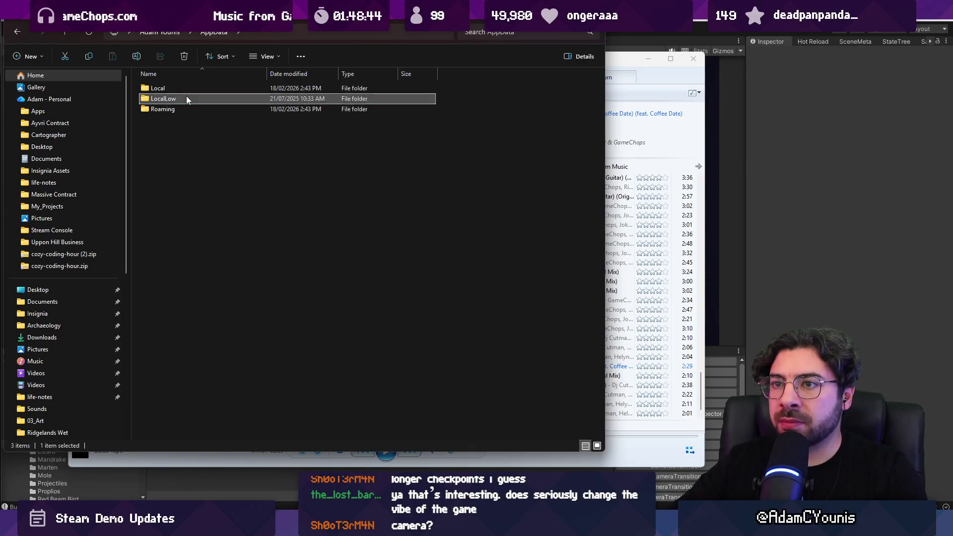
pyautogui.doubleClick(186, 98)
pyautogui.doubleClick(192, 192)
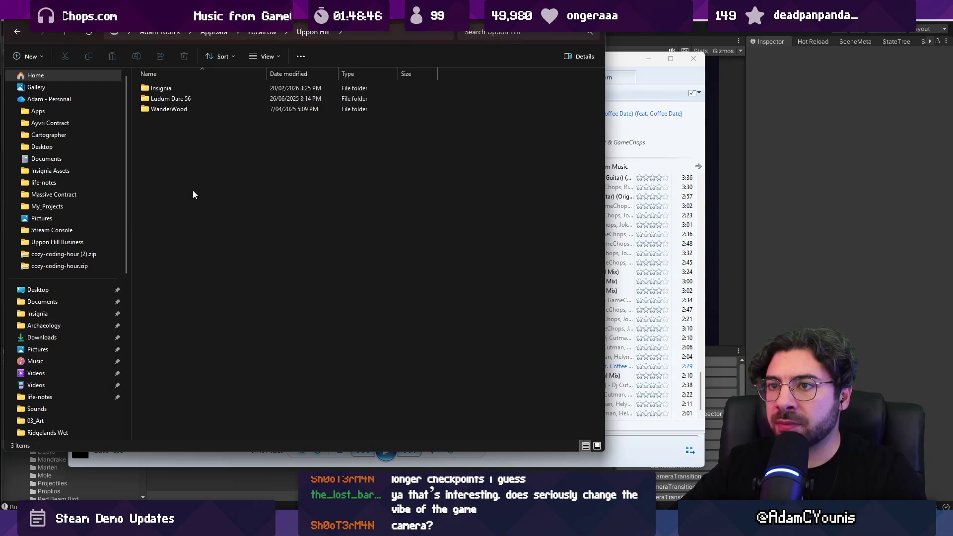
pyautogui.doubleClick(192, 89)
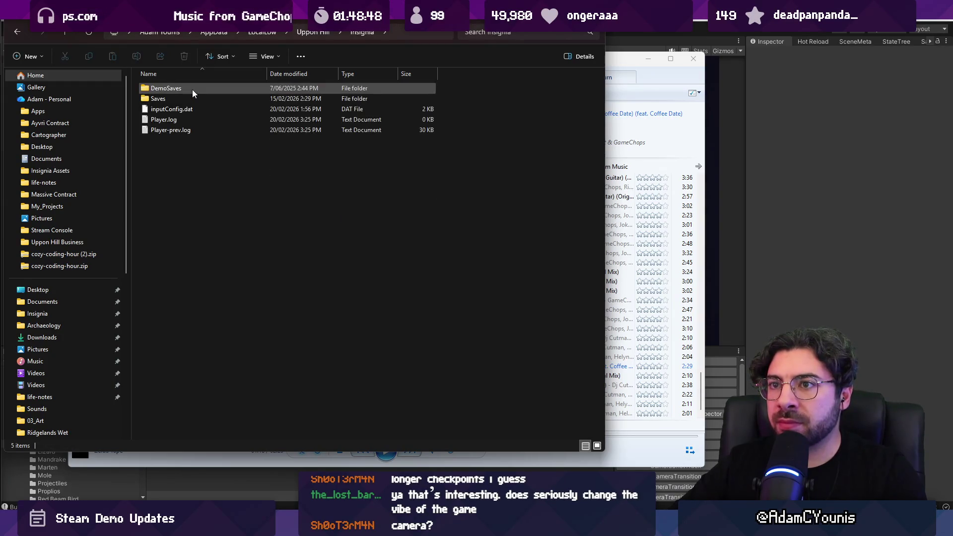
pyautogui.doubleClick(190, 120)
# - Scroll through Player.log's repeated 'Camera position is NaN' lines, then close Notepad
pyautogui.scroll(-20, 314, 198)
pyautogui.scroll(-5, 297, 243)
pyautogui.scroll(-3, 347, 223)
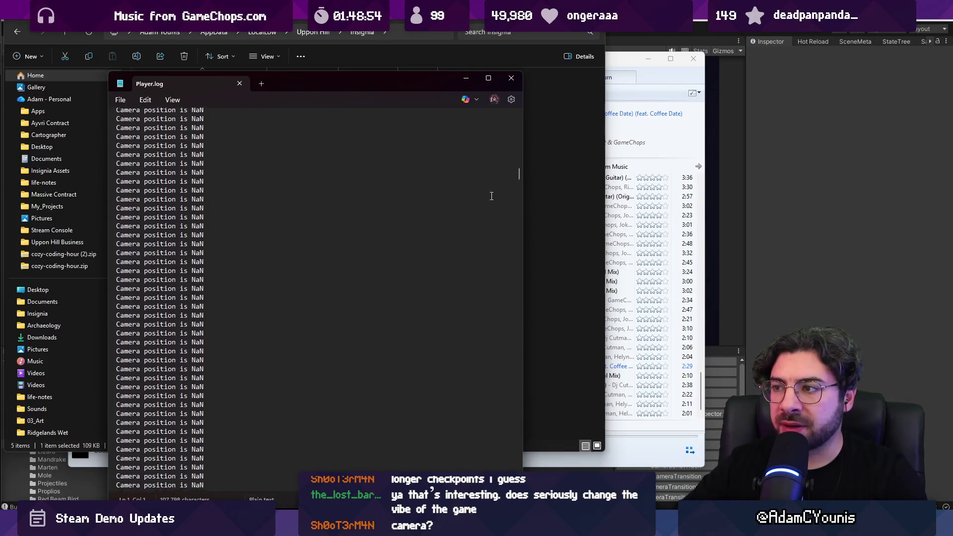
pyautogui.moveTo(519, 173)
pyautogui.mouseDown()
pyautogui.moveTo(490, 282)
pyautogui.moveTo(501, 472)
pyautogui.moveTo(526, 172)
pyautogui.moveTo(515, 134)
pyautogui.moveTo(507, 149)
pyautogui.moveTo(517, 136)
pyautogui.mouseUp()
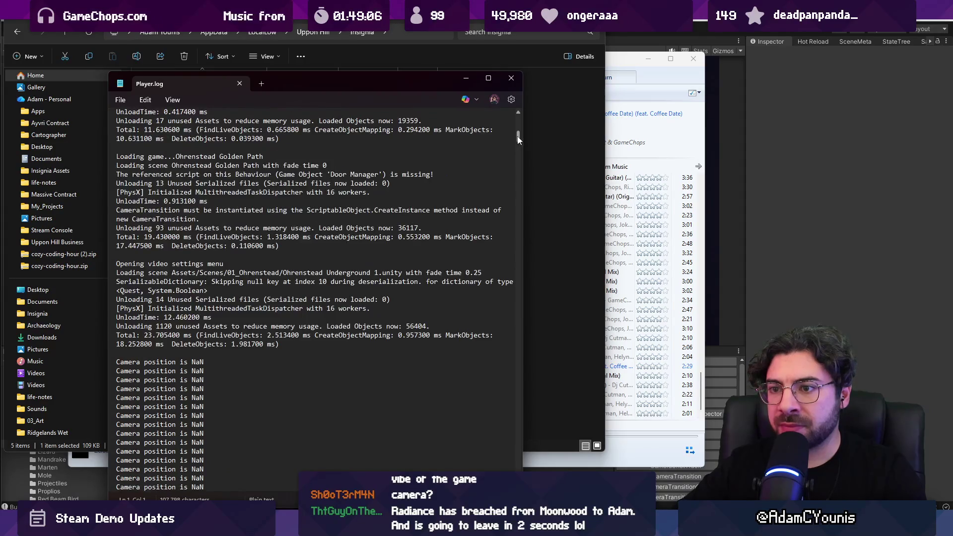
pyautogui.click(511, 78)
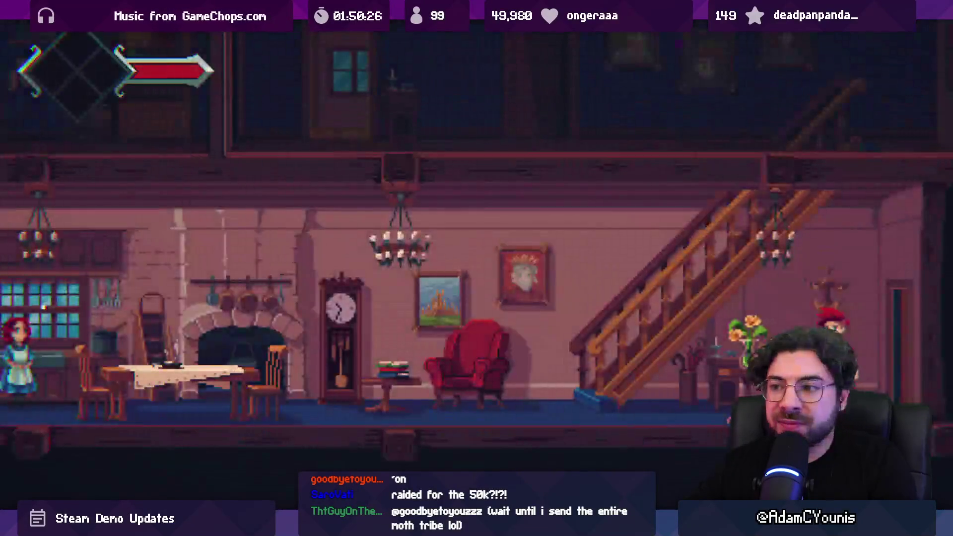
# - Go from the title menu to the save selection screen
pyautogui.press('Return')
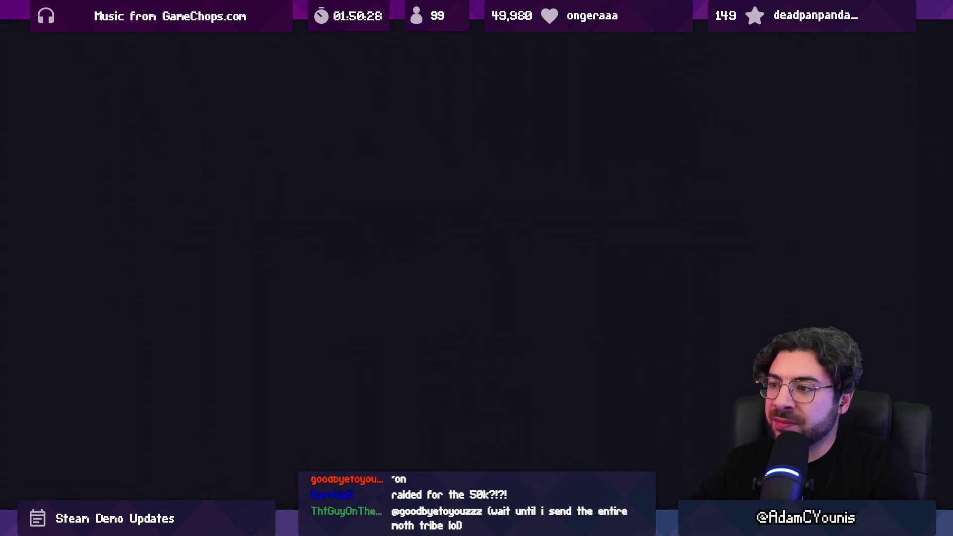
# - Delete the first save, leaving an empty Player File at 0:00:00 and 0%
pyautogui.press('Down')
pyautogui.press('Delete')
pyautogui.press('Return')
pyautogui.press('Delete')
pyautogui.press('Down')
pyautogui.press('Return')
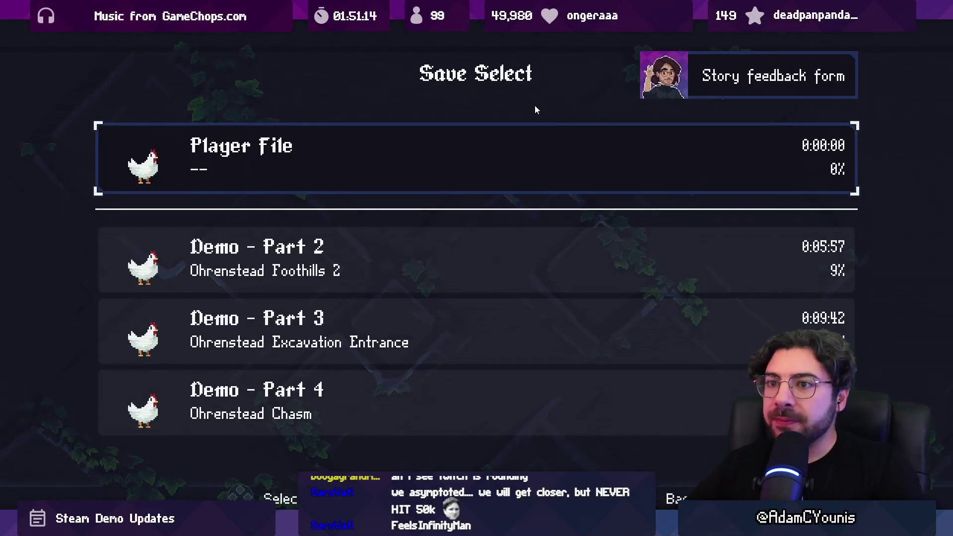
# - Start a new game on the empty Player File and play through the opening tutorial to the bedroom
pyautogui.press('Return')
pyautogui.press('Right')
pyautogui.press('Right')
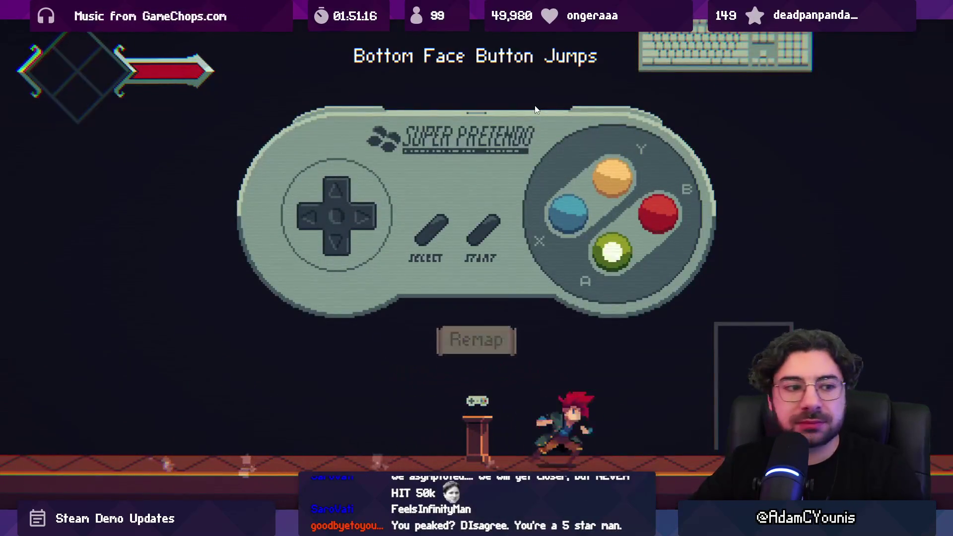
pyautogui.press('space')
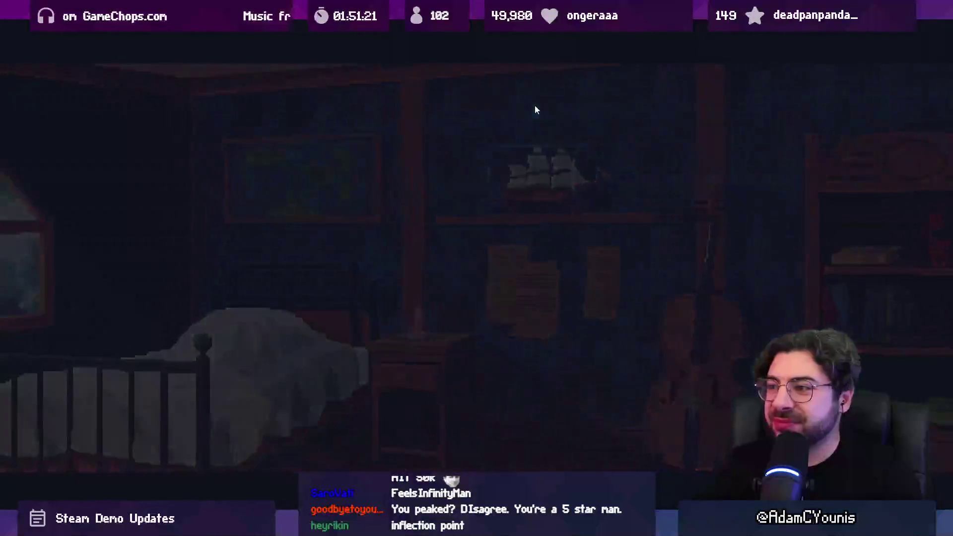
pyautogui.press('Right')
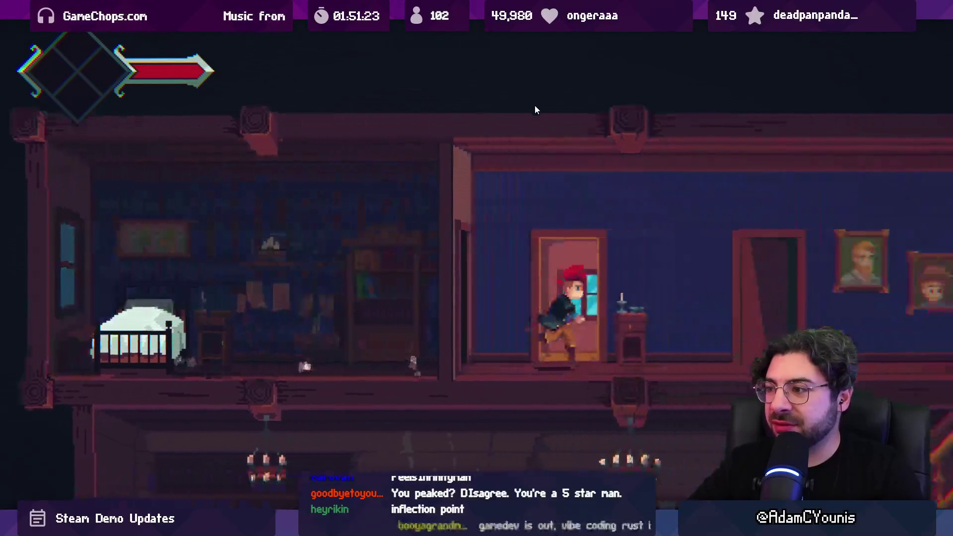
pyautogui.press('Left')
# - Play the cello in the bedroom, then quit to title and quit the game
pyautogui.press('e')
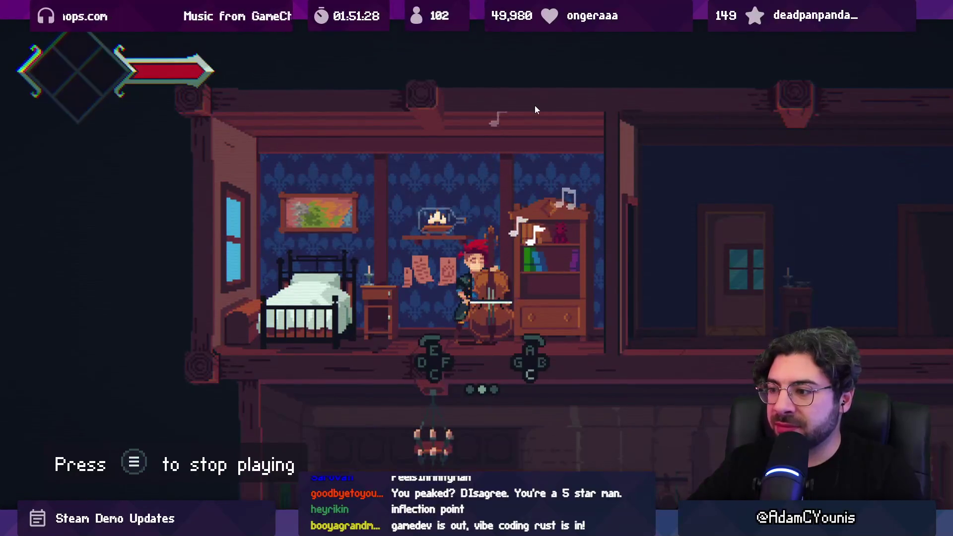
pyautogui.press('Escape')
pyautogui.press('F5')
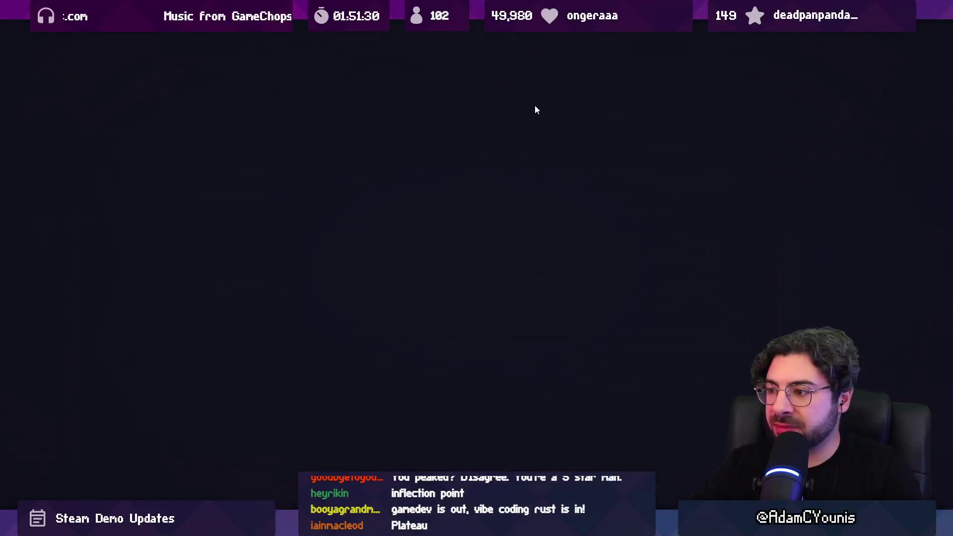
pyautogui.press('Return')
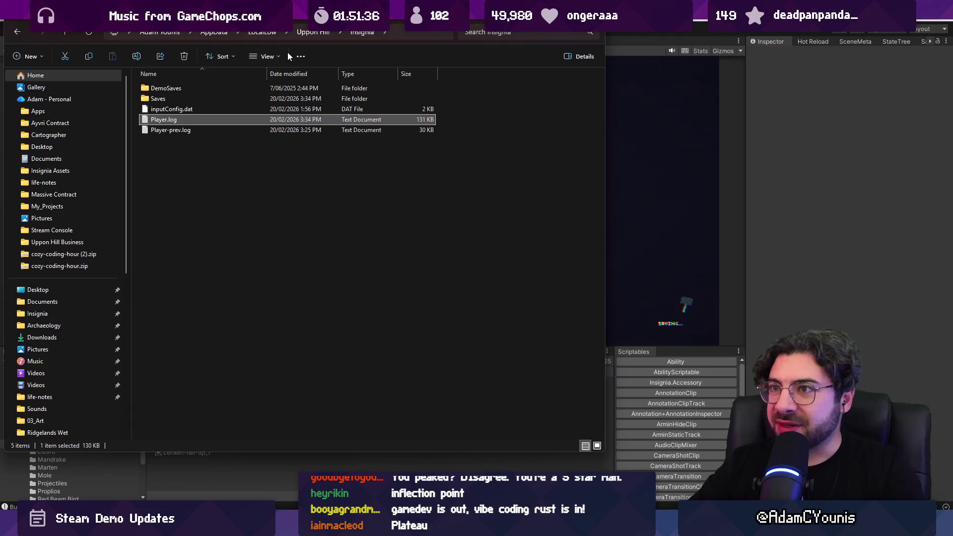
# - Open the Insignia build folder and run Insignia.exe
pyautogui.doubleClick(192, 88)
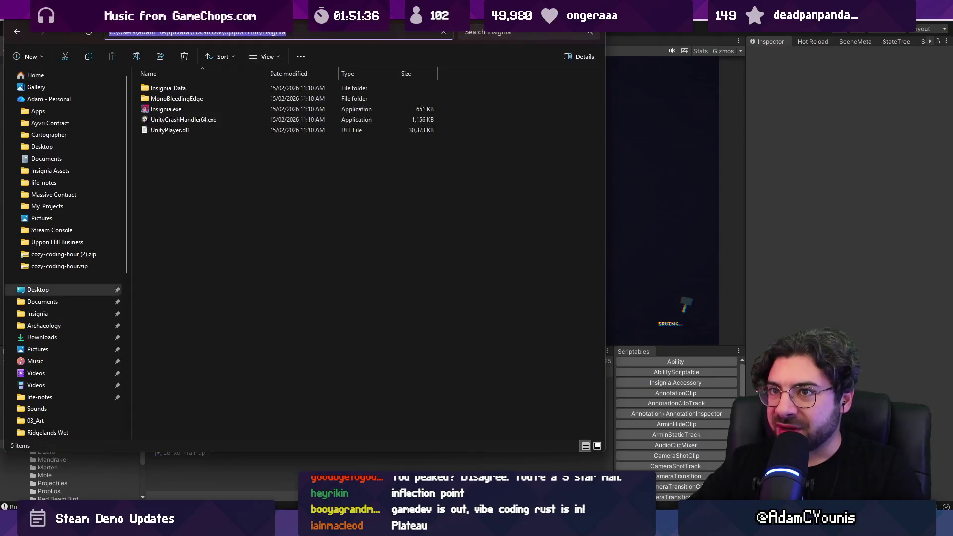
pyautogui.doubleClick(183, 110)
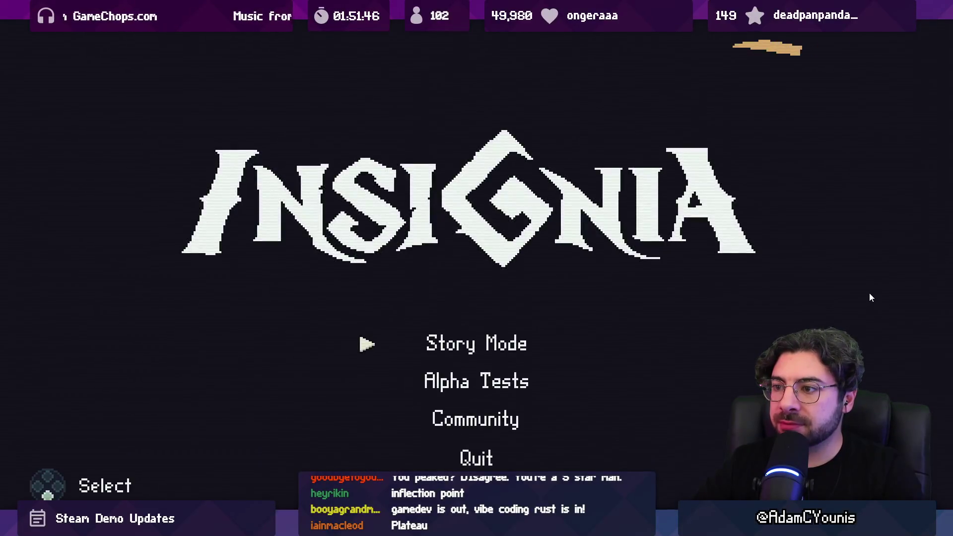
# - Start Story Mode on the fresh Player File, check the Journal pause menu, and play the bedroom cello
pyautogui.press('Return')
pyautogui.press('Return')
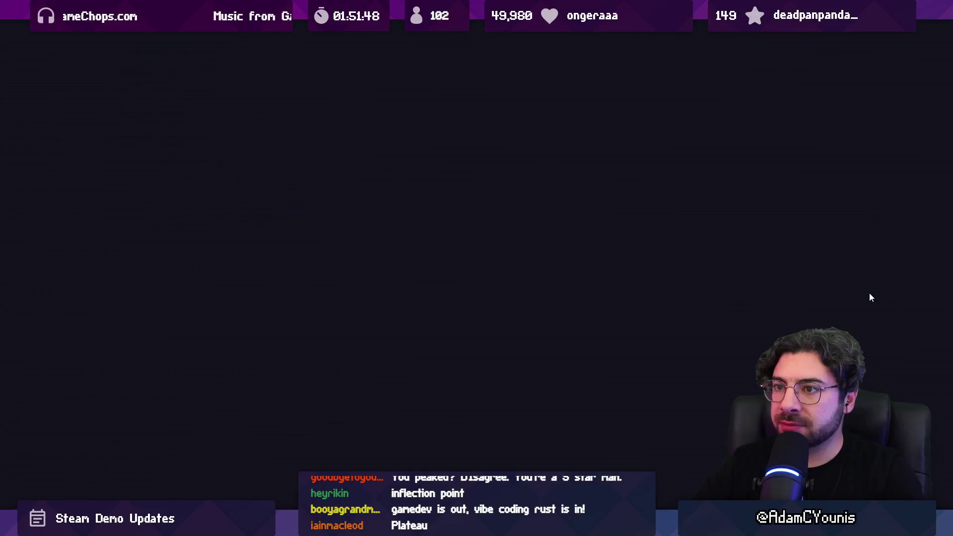
pyautogui.press('Escape')
pyautogui.press('Down')
pyautogui.press('Down')
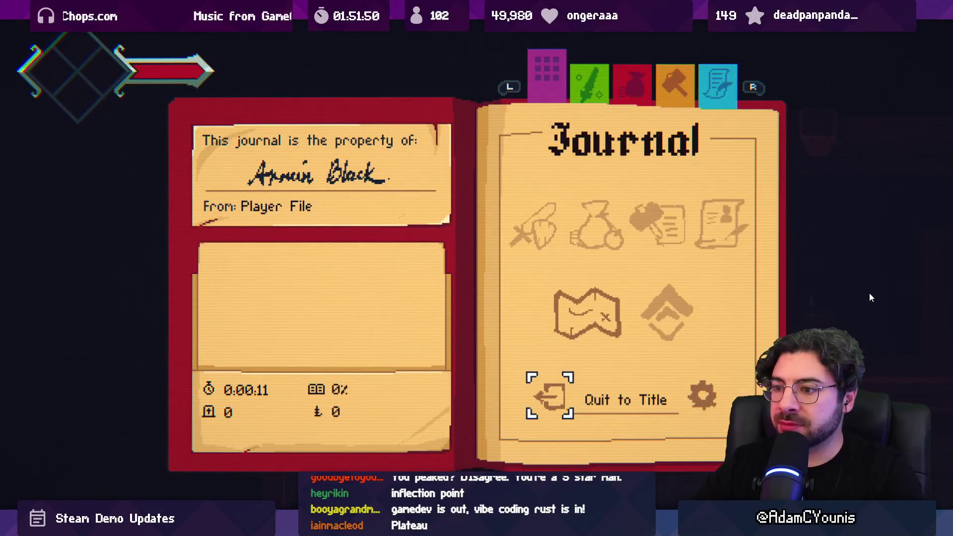
pyautogui.press('Escape')
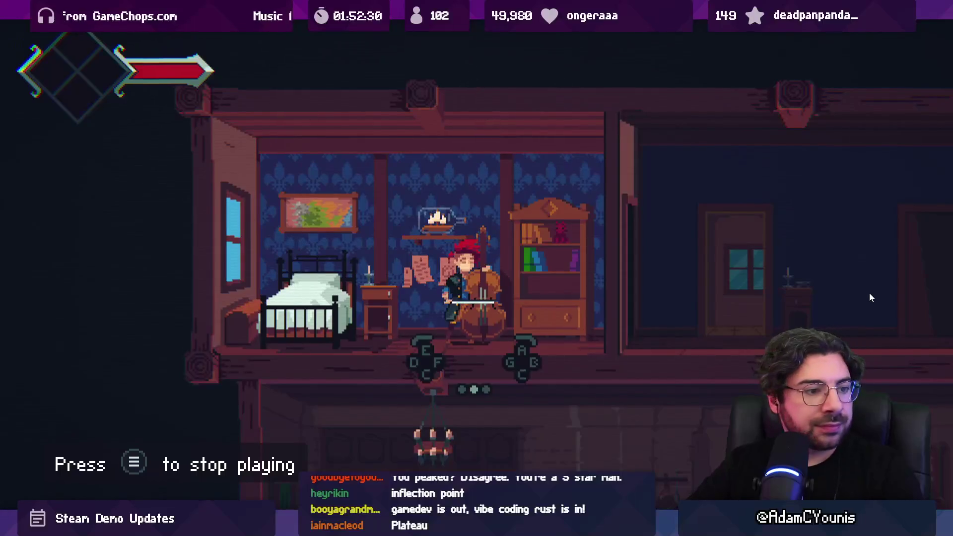
# - Leave the bedroom and head downstairs, collecting the Gold Lolly and the Pot of Carrot Stew recipe
pyautogui.press('Escape')
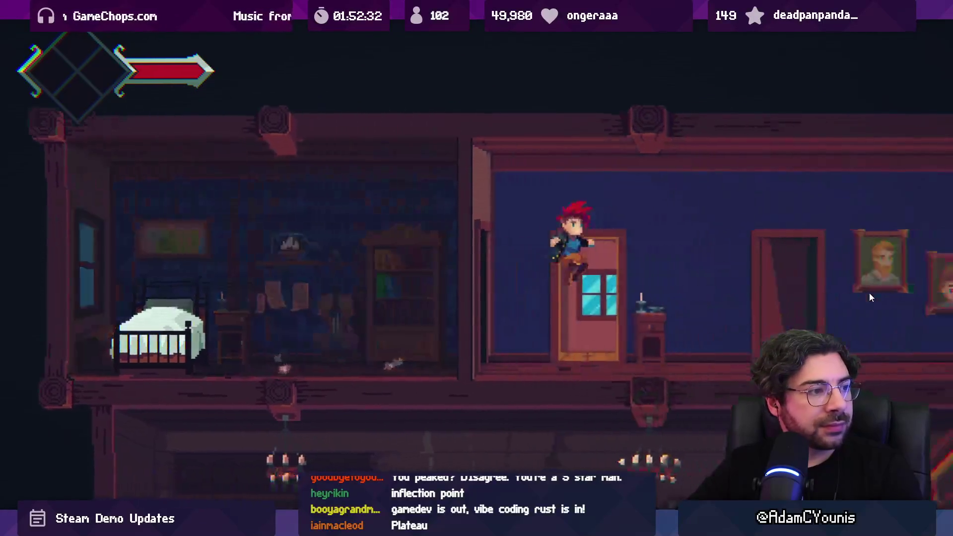
pyautogui.press('Left')
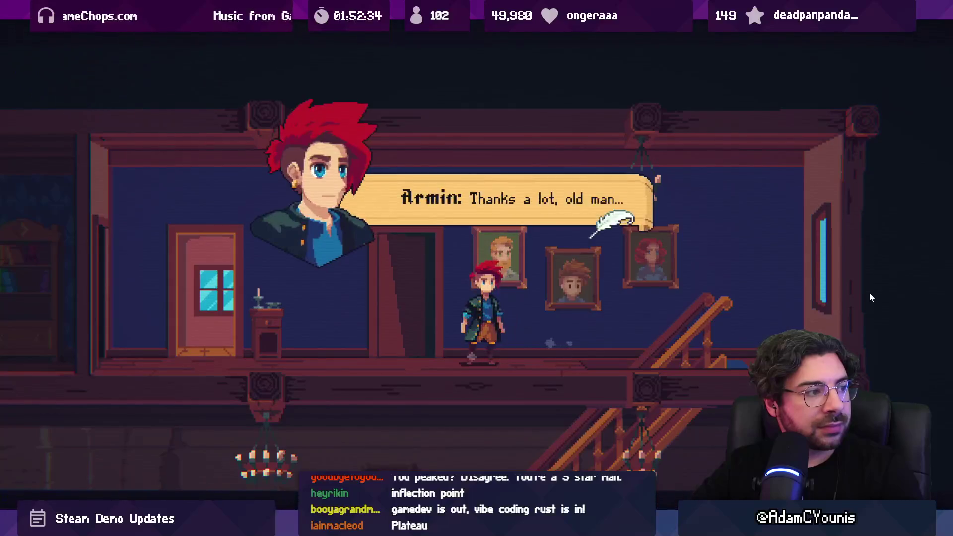
pyautogui.press('Right')
pyautogui.press('Right')
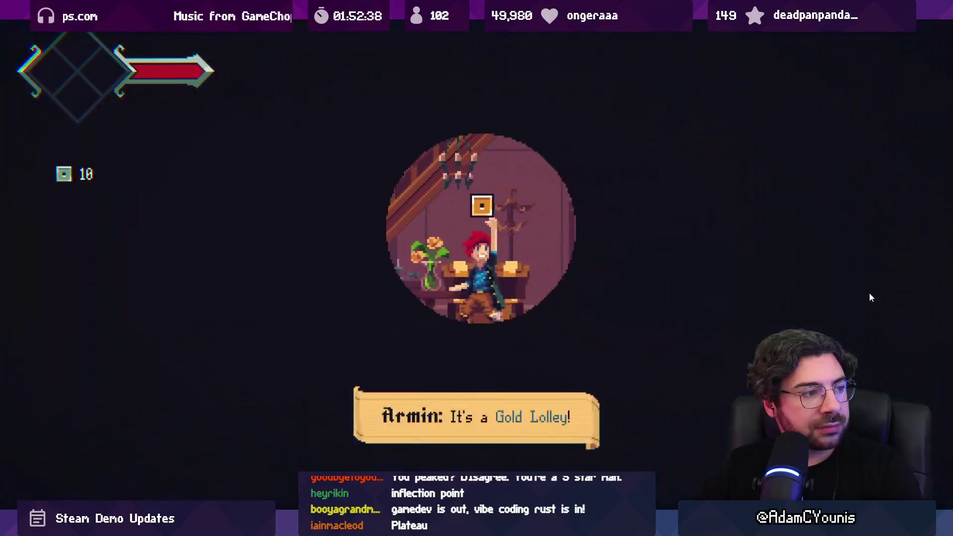
pyautogui.press('Left')
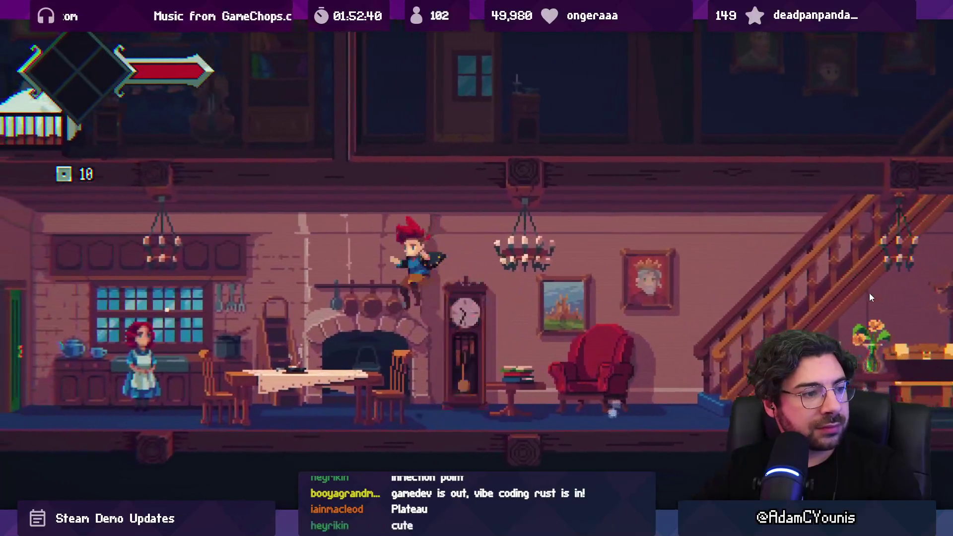
# - Glance at the Map of the World in the journal, then run Armin out into the forest
pyautogui.press('Tab')
pyautogui.press('Return')
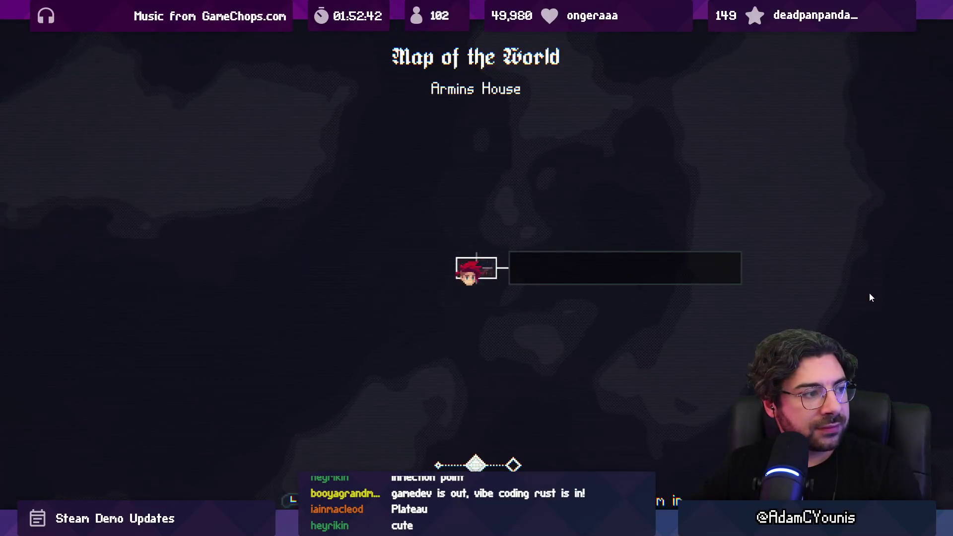
pyautogui.press('Escape')
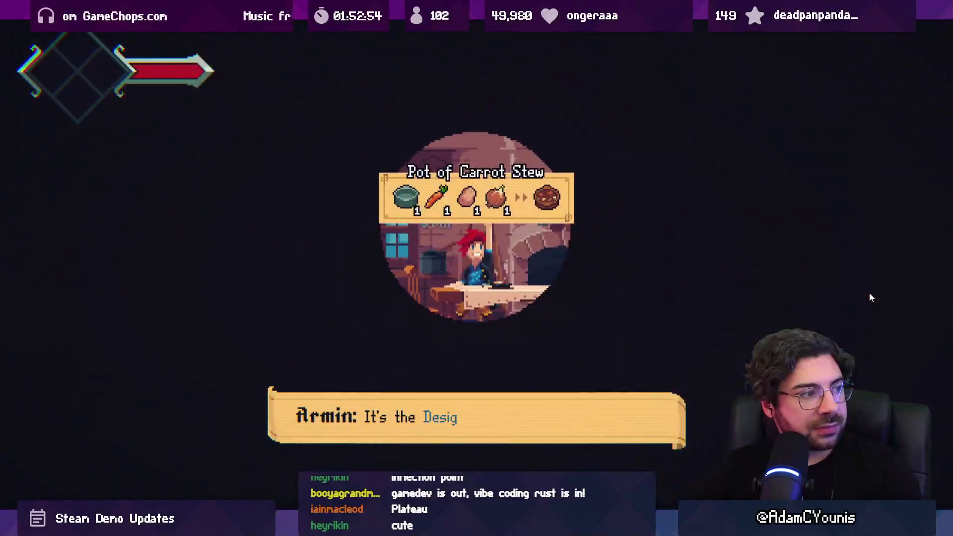
pyautogui.press('Right')
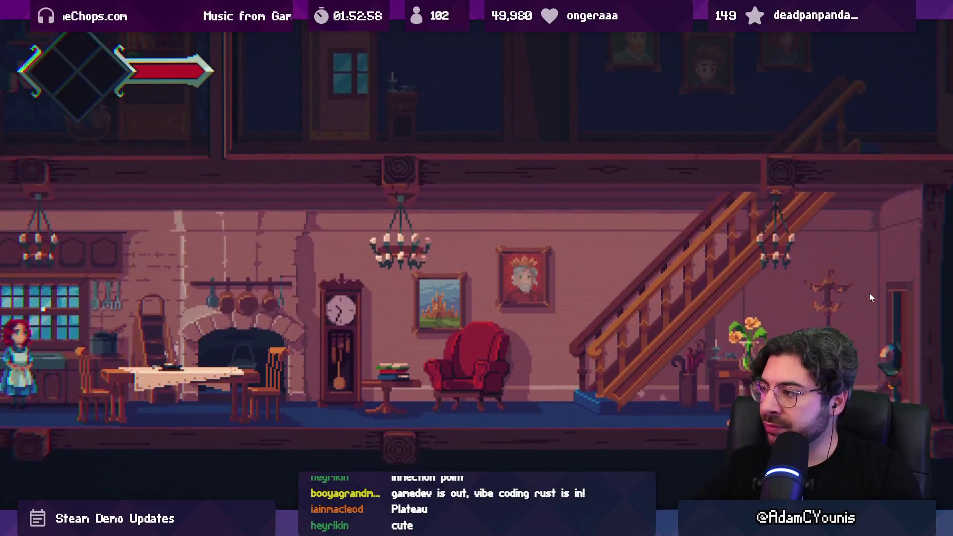
pyautogui.press('Right')
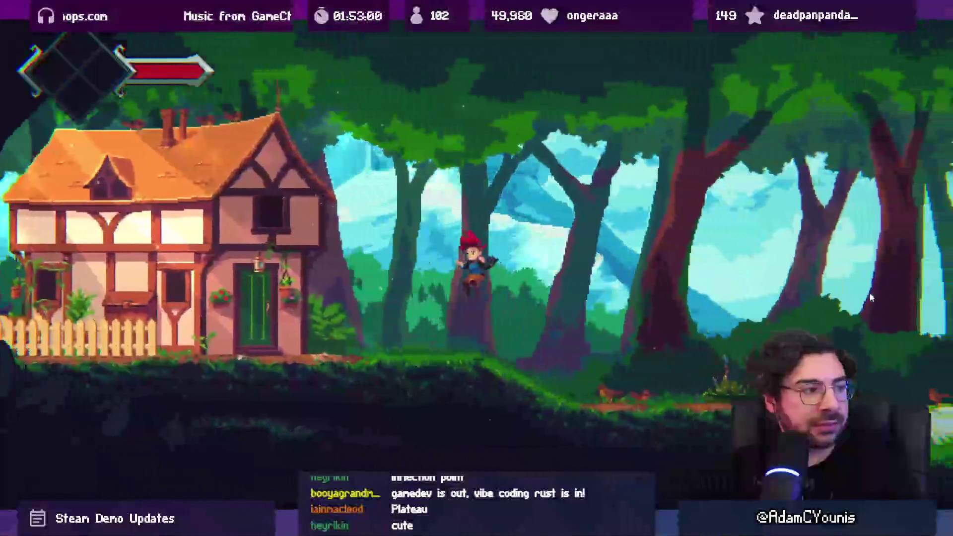
# - Run right through the forest past the castle to reach Walter at the workshop
pyautogui.press('Right')
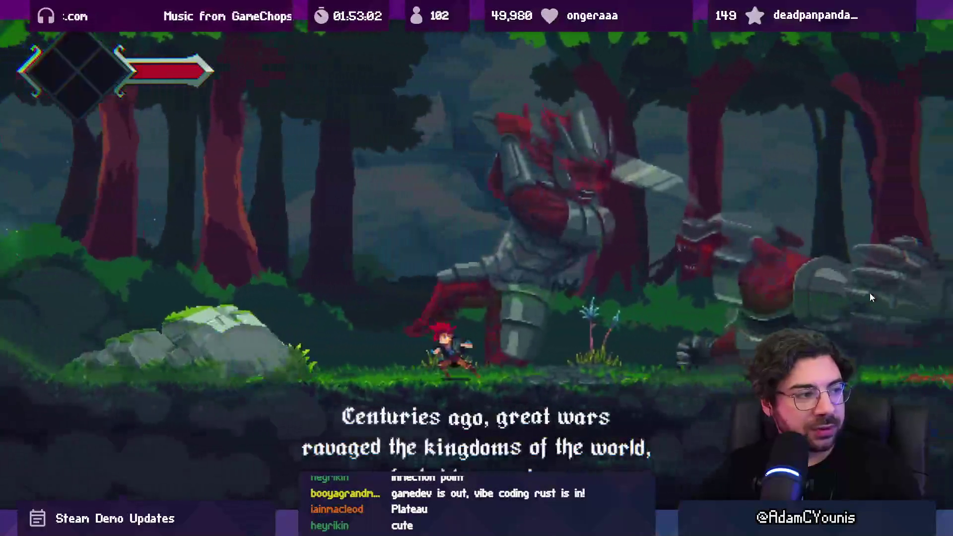
pyautogui.press('Right')
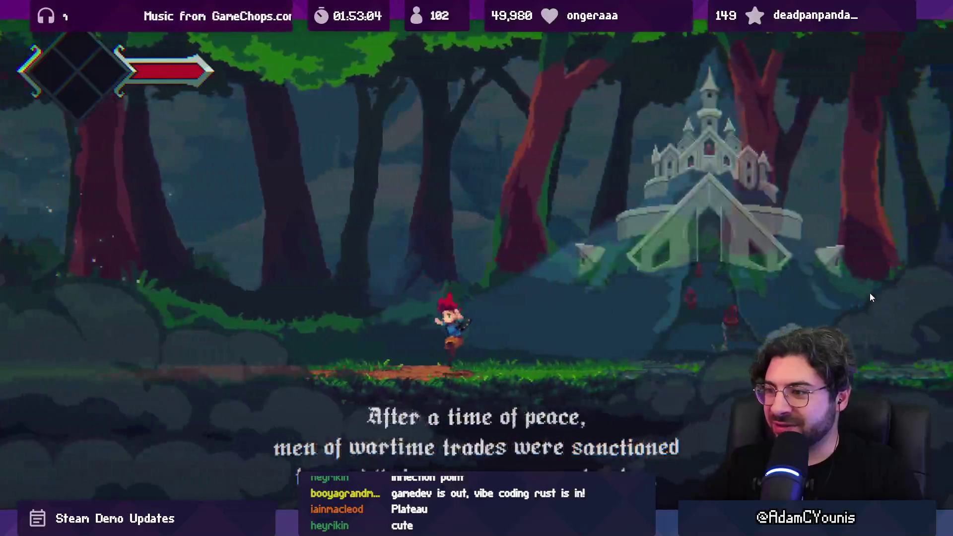
pyautogui.press('Right')
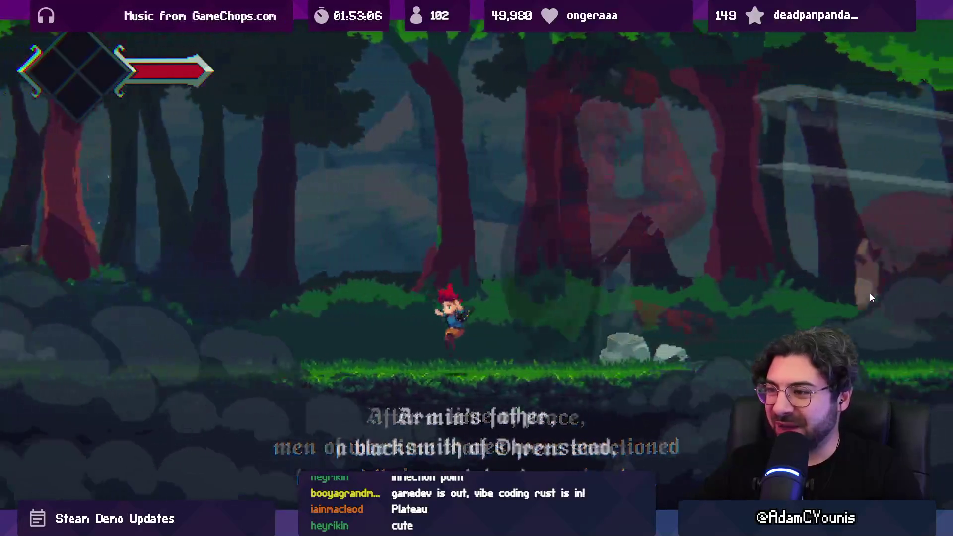
pyautogui.press('Right')
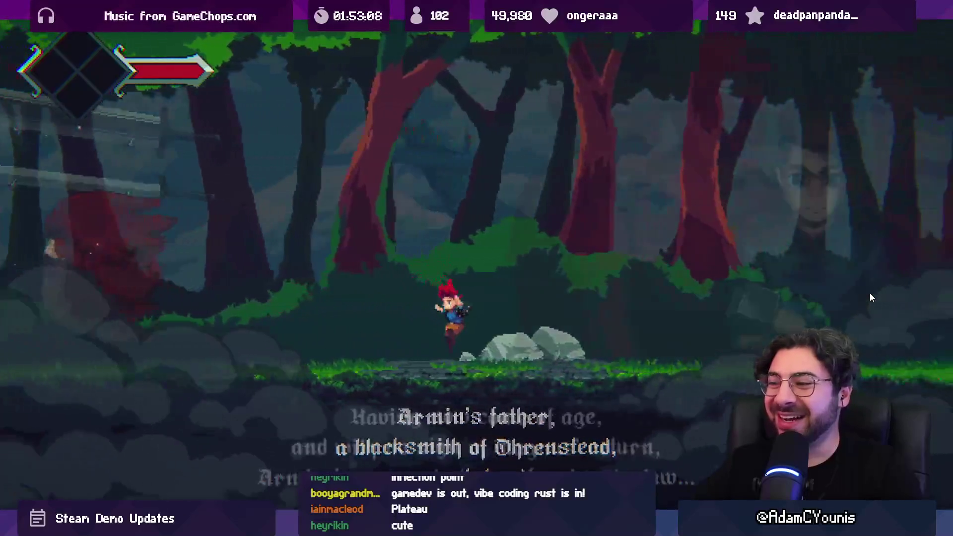
pyautogui.press('Right')
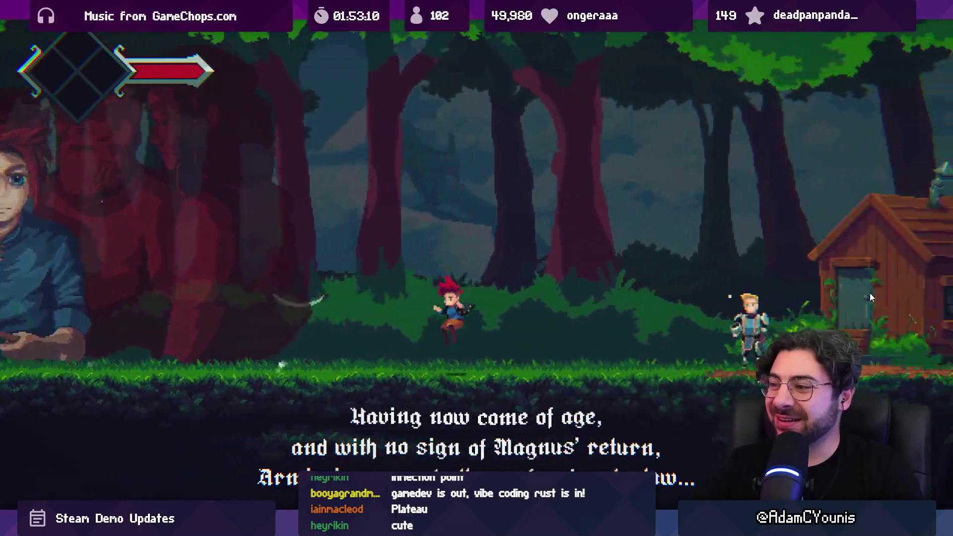
# - Accept Walter's First Forge quest for leather straps and iron scrap, then enter the workshop
pyautogui.press('space')
pyautogui.press('space')
pyautogui.press('space')
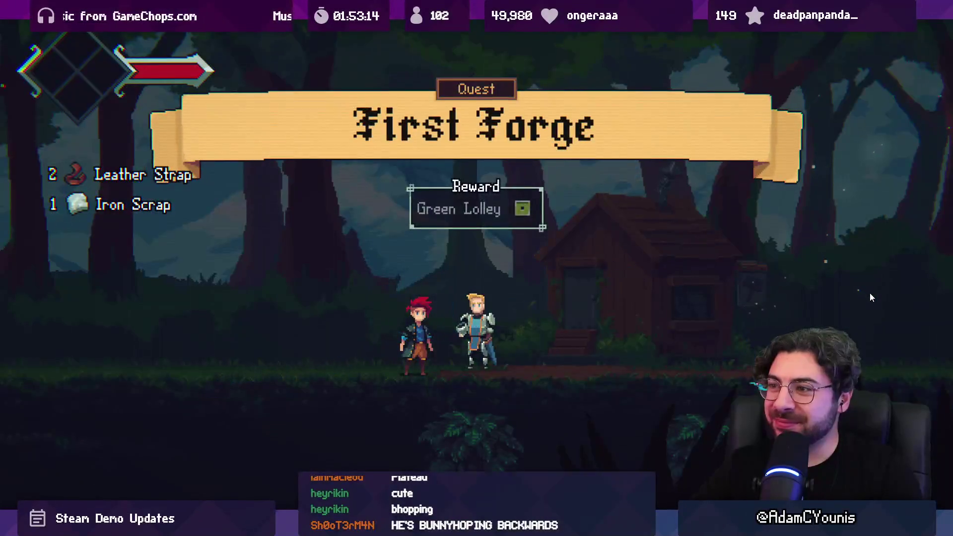
pyautogui.press('Right')
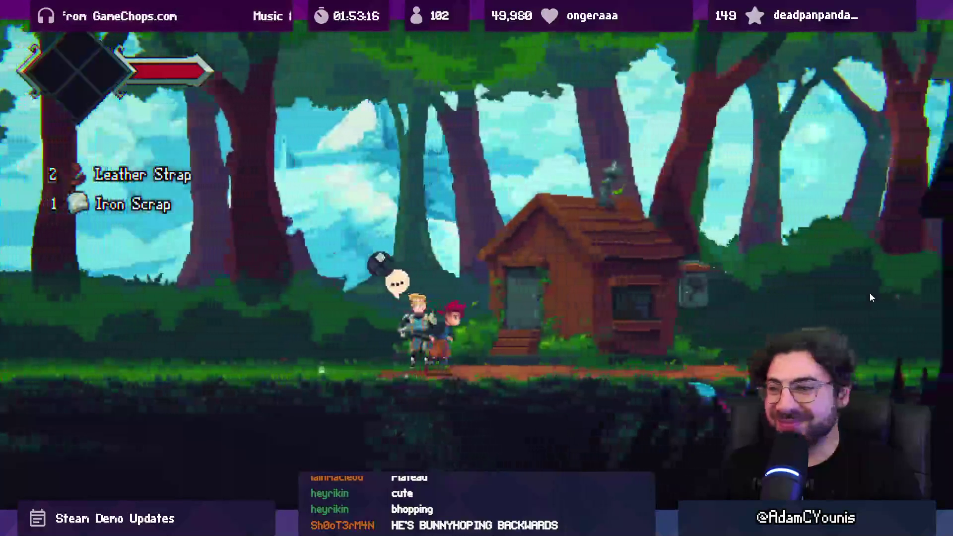
pyautogui.press('Up')
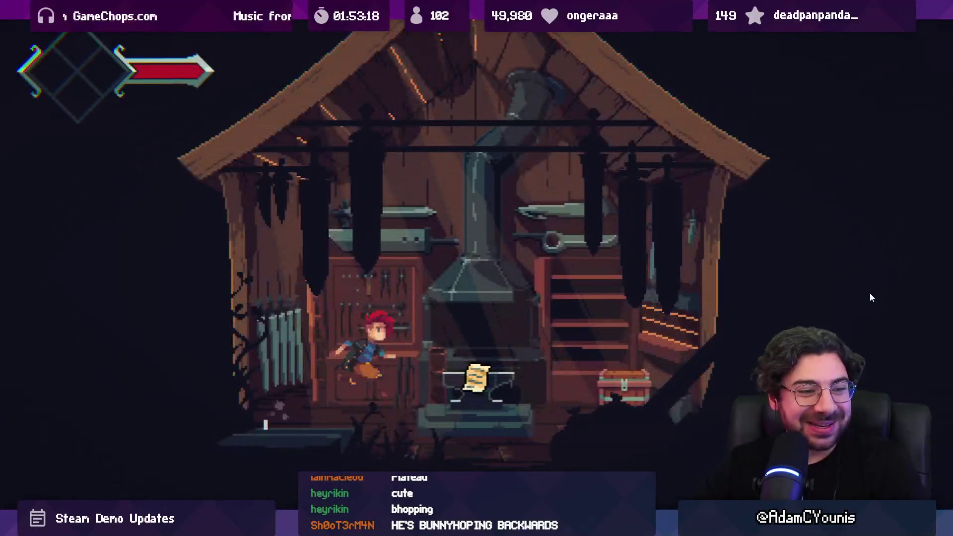
# - Forge an Iron Pauldron at the anvil from the list of designs
pyautogui.press('Right')
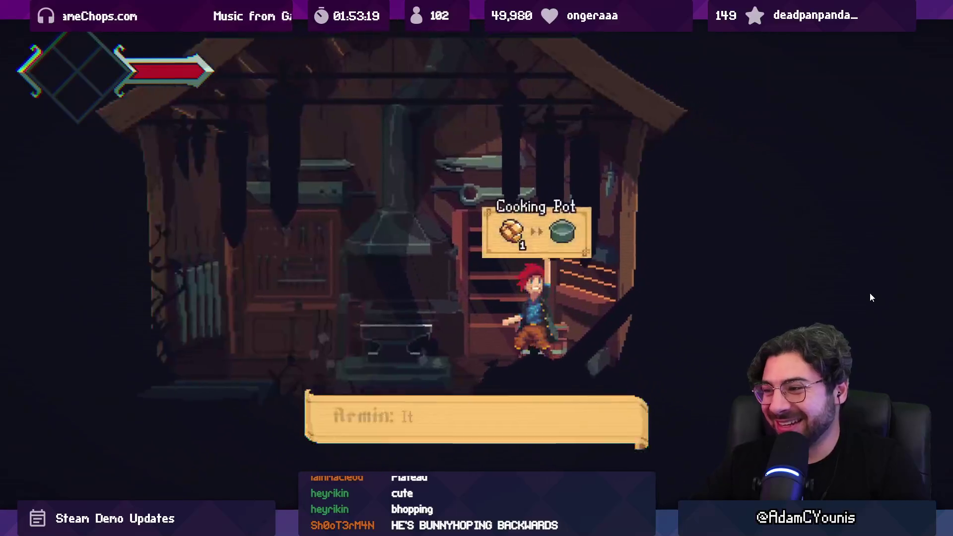
pyautogui.press('Left')
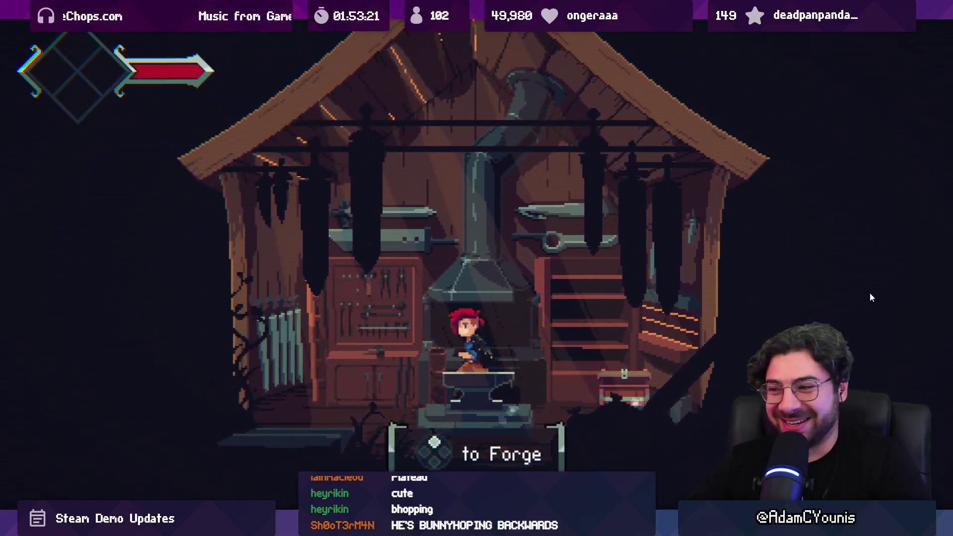
pyautogui.press('Return')
pyautogui.press('Down')
pyautogui.press('Down')
pyautogui.press('Return')
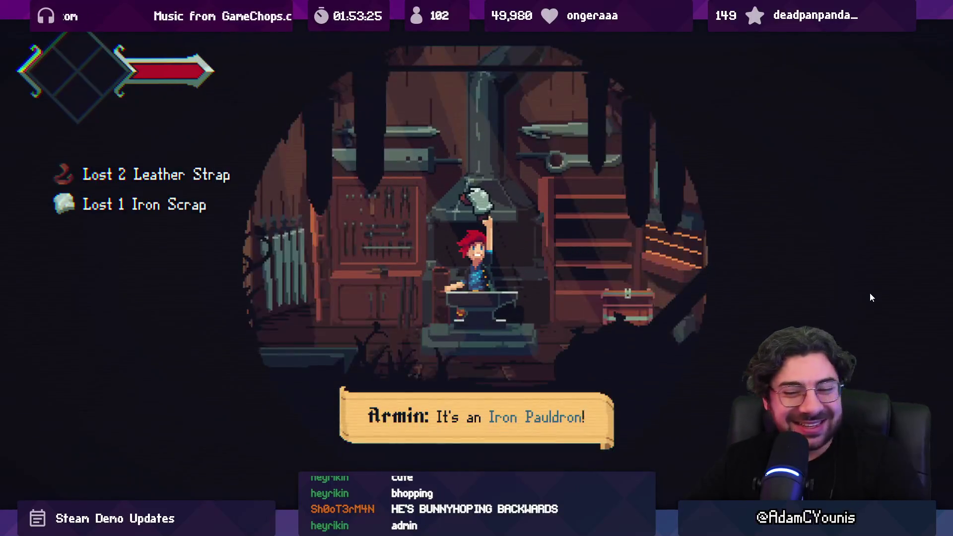
pyautogui.press('Return')
pyautogui.press('Return')
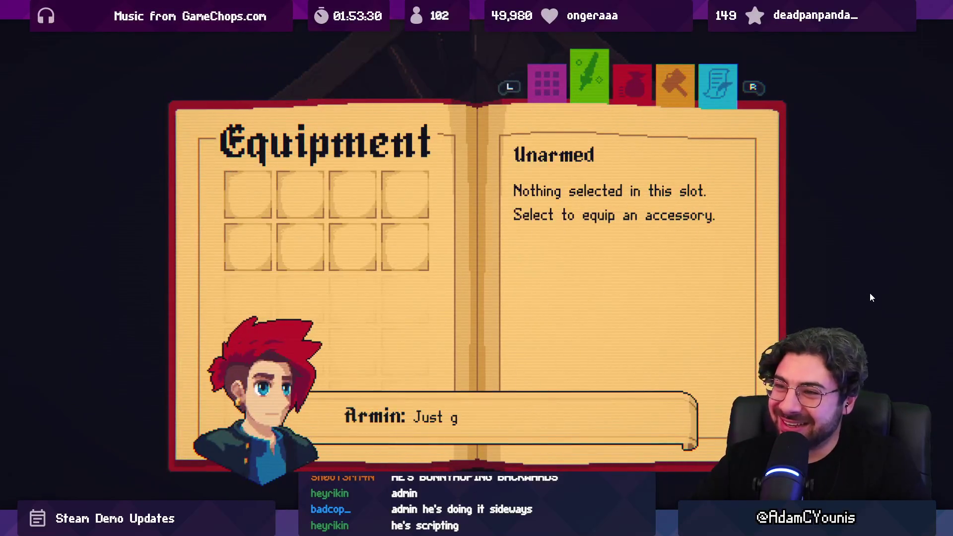
# - Place the Iron Pauldron in the equipment grid, close the book, and walk out of the forge
pyautogui.press('Return')
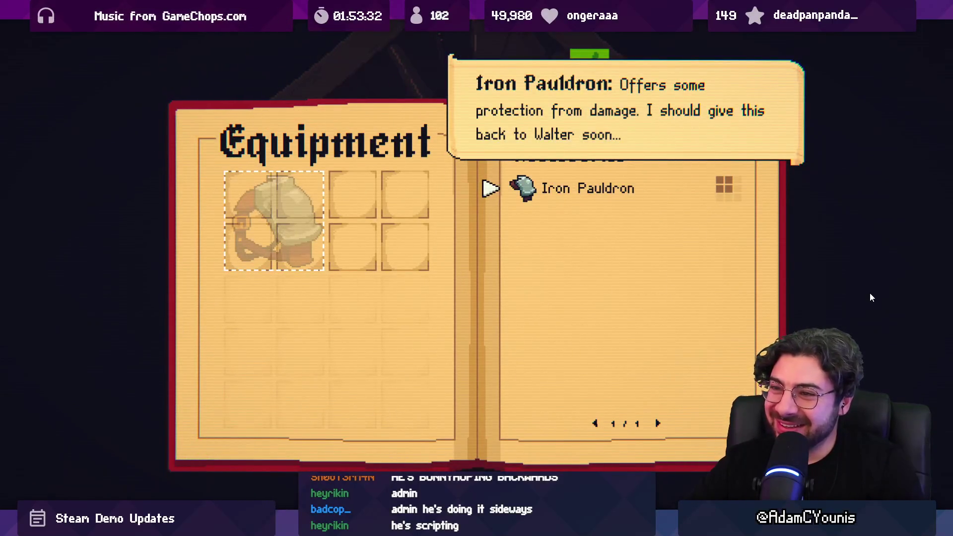
pyautogui.press('space')
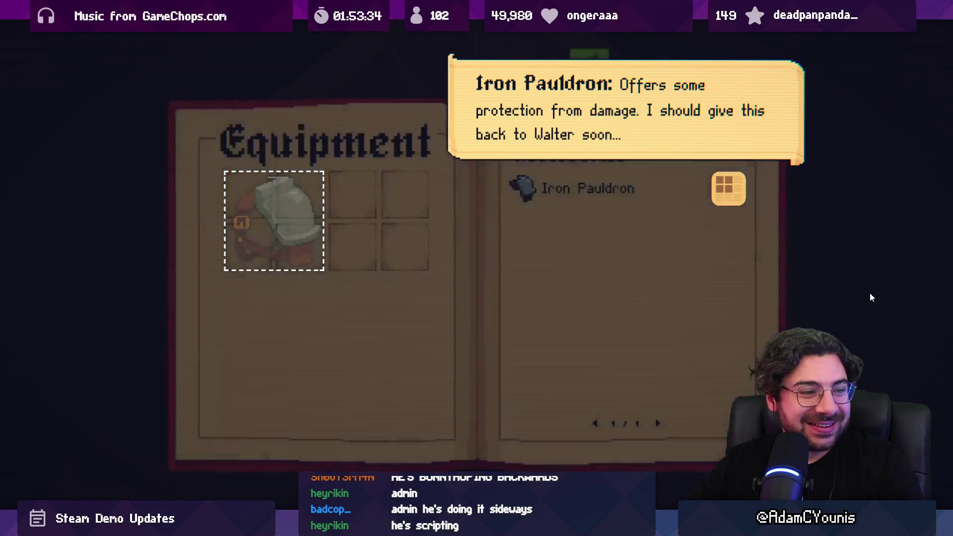
pyautogui.press('space')
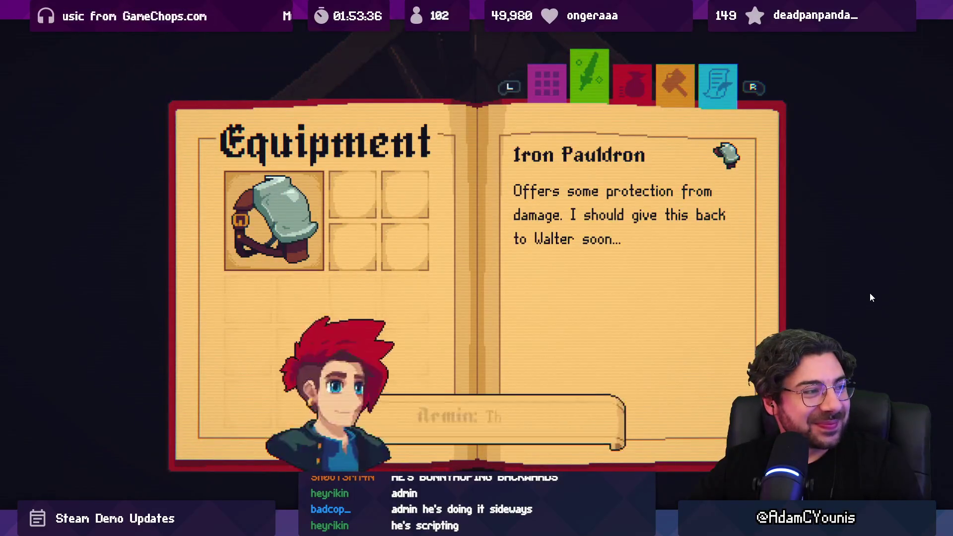
pyautogui.press('space')
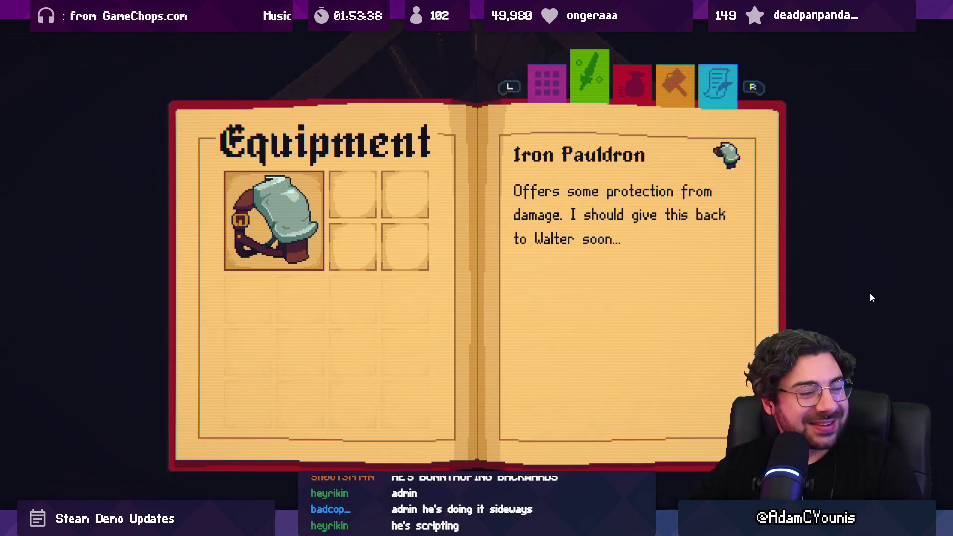
pyautogui.press('Escape')
pyautogui.press('Left')
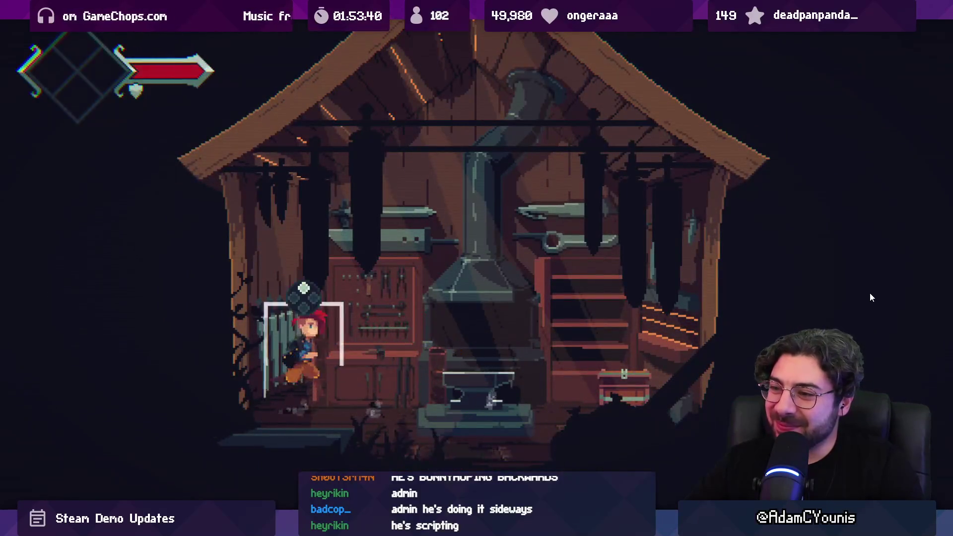
pyautogui.press('Right')
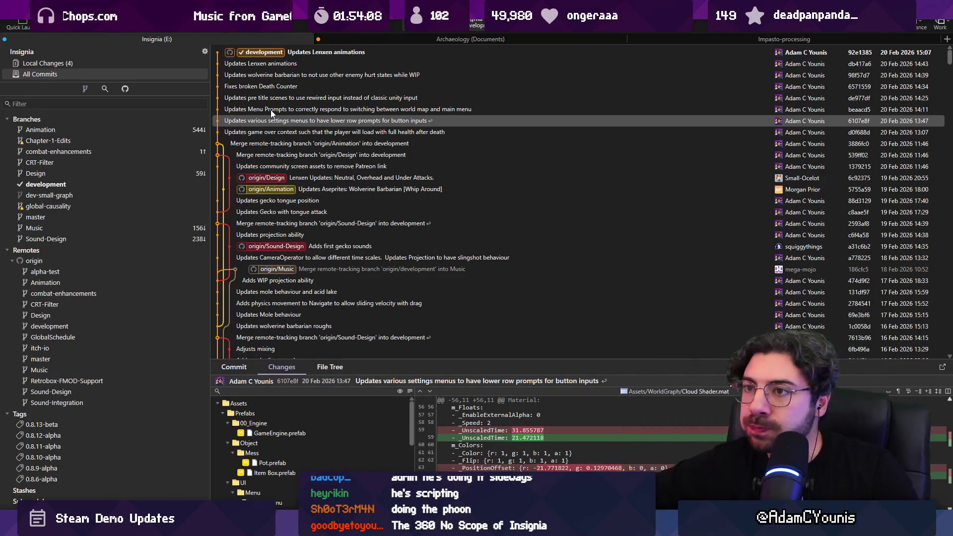
# - Inspect the diffs of the pre-title scenes input, Fixes broken Death Counter, and Menu Prompts commits
pyautogui.click(291, 99)
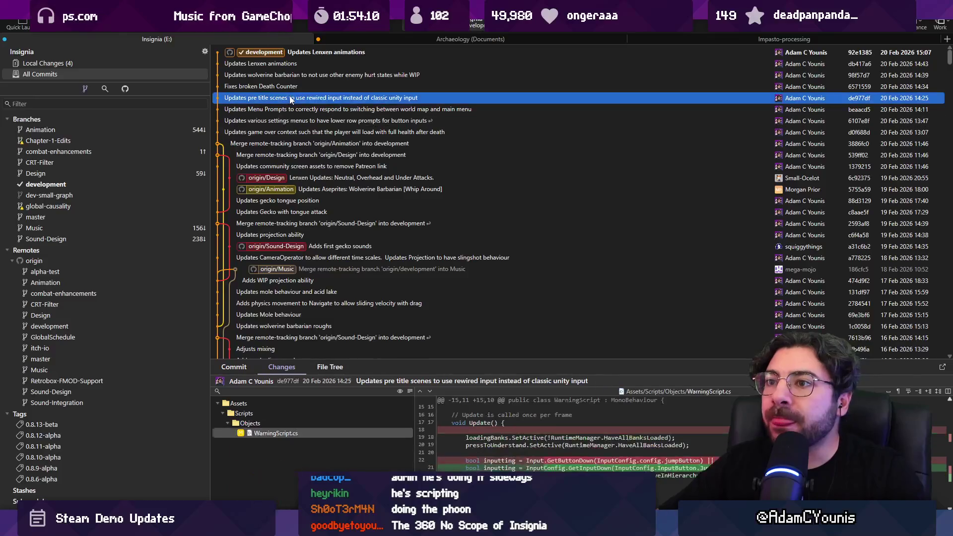
pyautogui.click(286, 85)
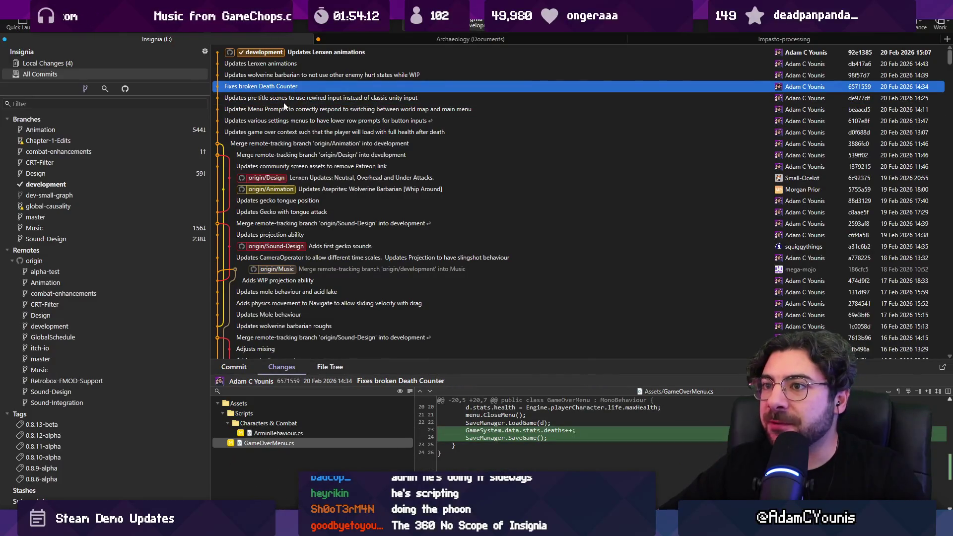
pyautogui.click(283, 108)
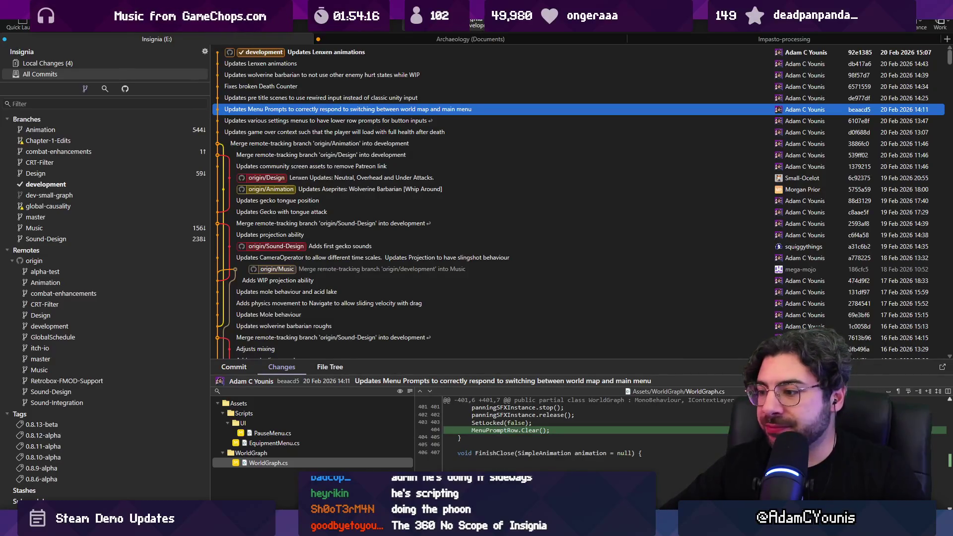
# - Skip a music track forward and back, then inspect the origin/Design merge commit
pyautogui.hotkey('alt', 'Tab')
pyautogui.click(405, 454)
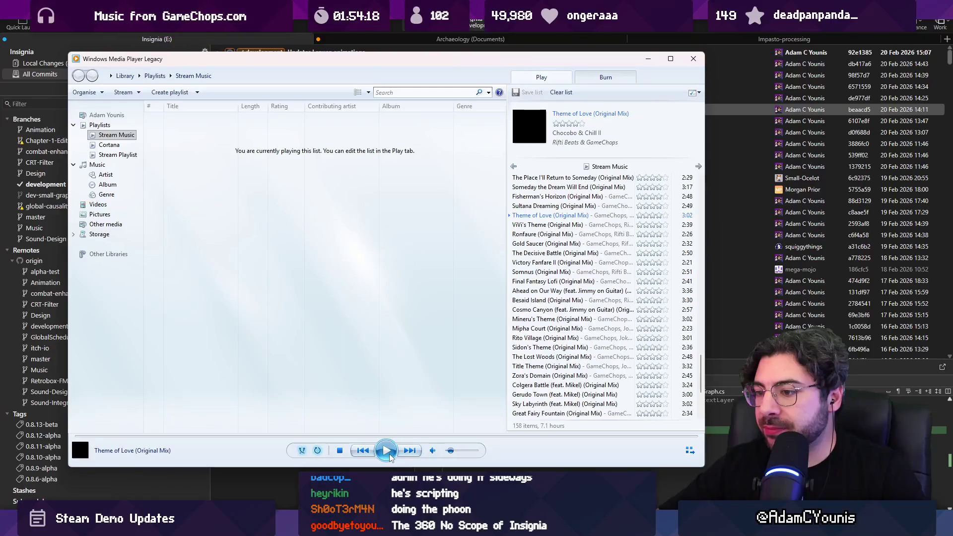
pyautogui.click(371, 452)
pyautogui.hotkey('alt', 'Tab')
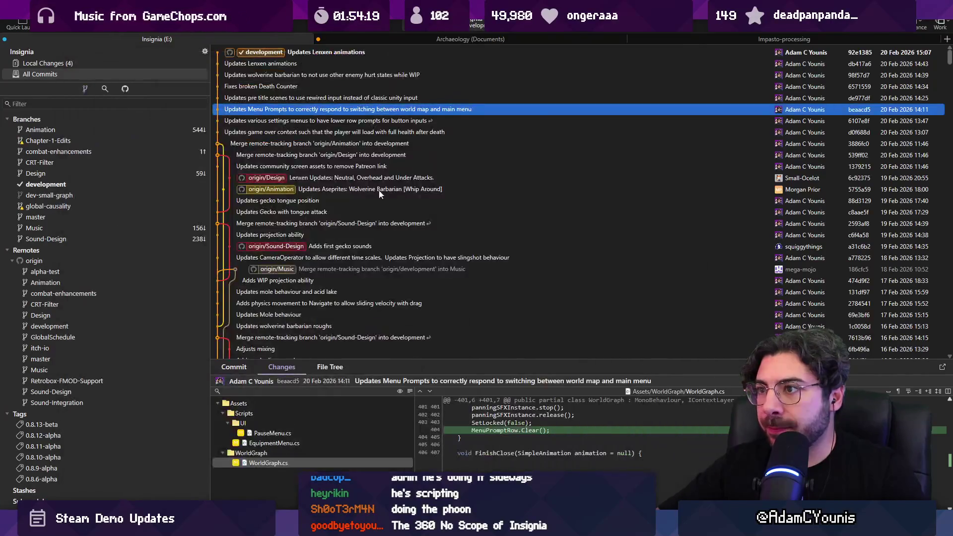
pyautogui.click(303, 154)
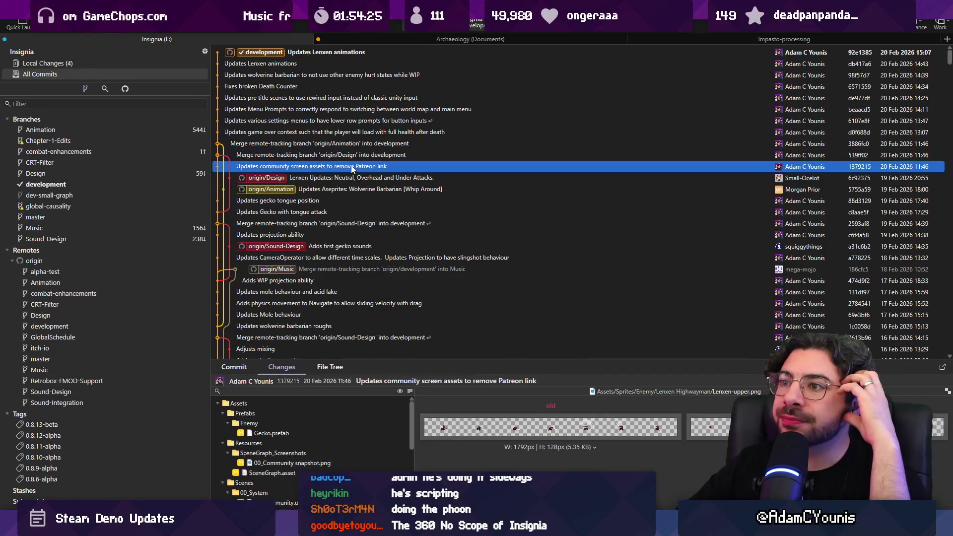
# - Step from the community screen assets commit down to Minor Updates for 0.8.13-a, then show Windows Media Player
pyautogui.click(325, 166)
pyautogui.press('Down')
pyautogui.press('Down')
pyautogui.press('Down')
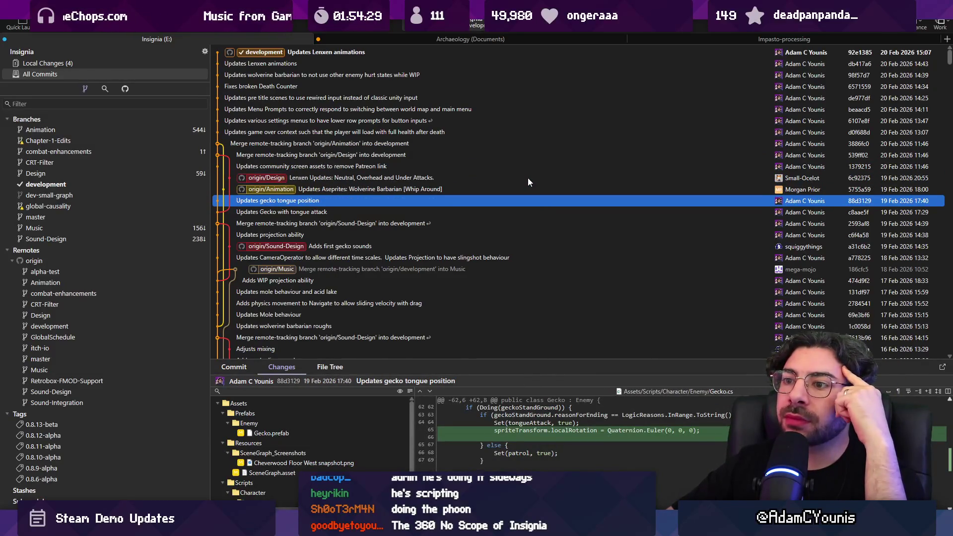
pyautogui.press('Down')
pyautogui.press('Down')
pyautogui.press('Down')
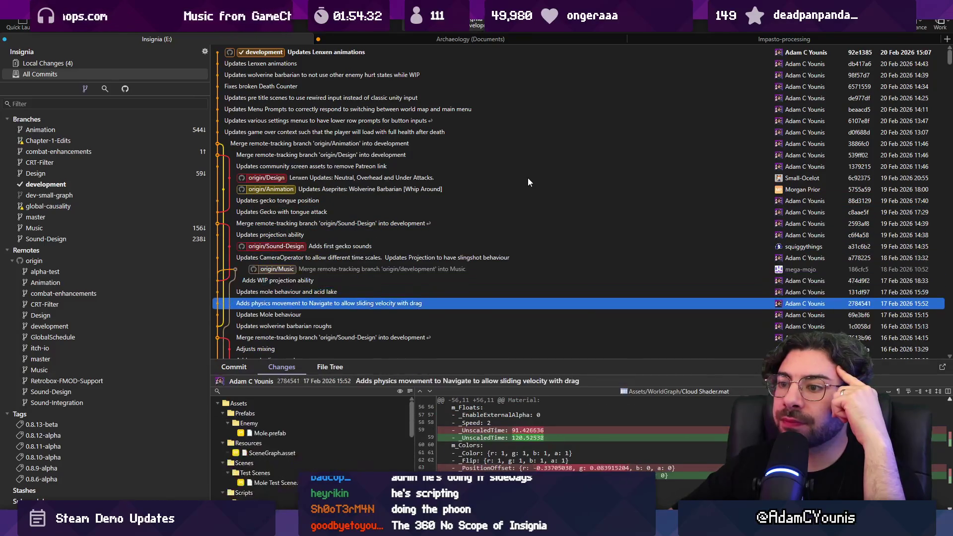
pyautogui.press('Down')
pyautogui.press('Down')
pyautogui.press('Down')
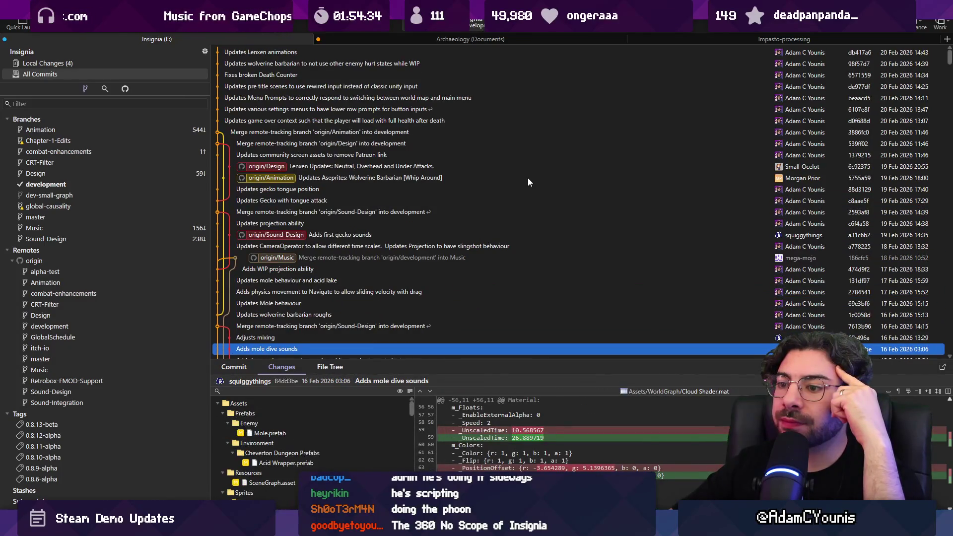
pyautogui.press('Down')
pyautogui.press('Down')
pyautogui.press('Down')
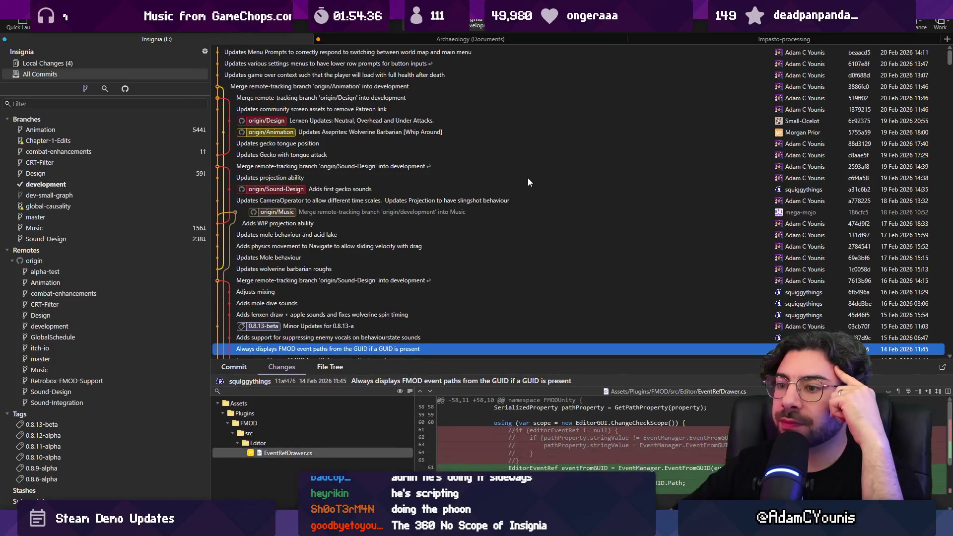
pyautogui.press('Down')
pyautogui.press('Down')
pyautogui.press('Down')
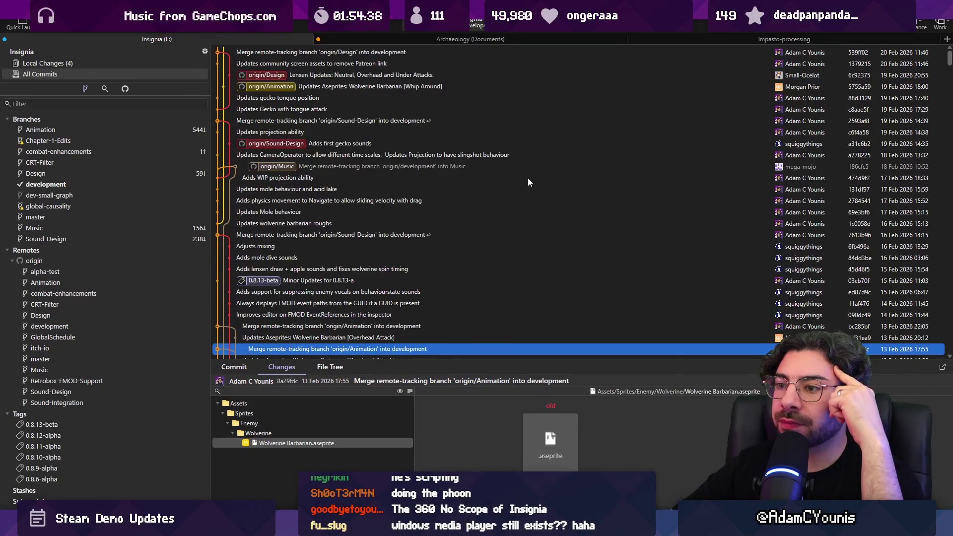
pyautogui.press('Up')
pyautogui.press('Up')
pyautogui.press('Up')
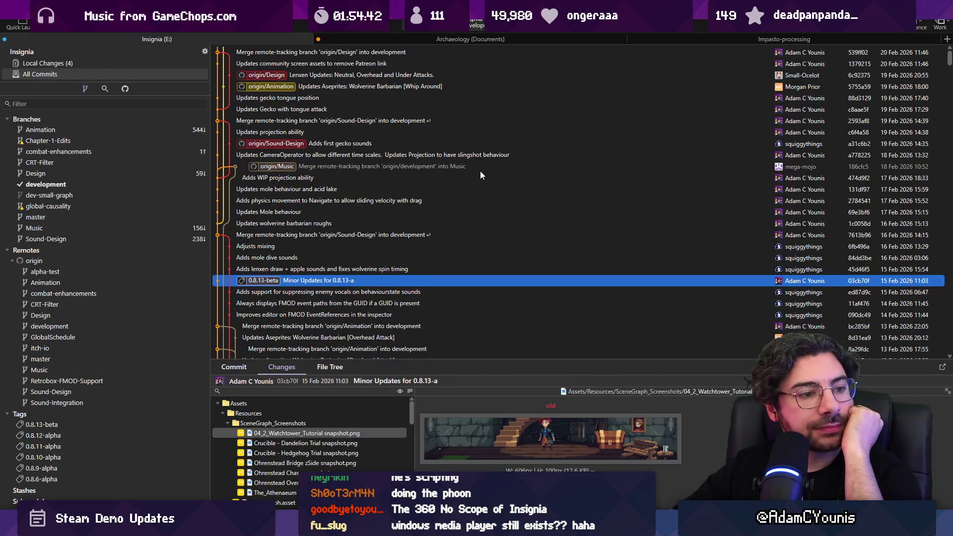
pyautogui.hotkey('alt', 'Tab')
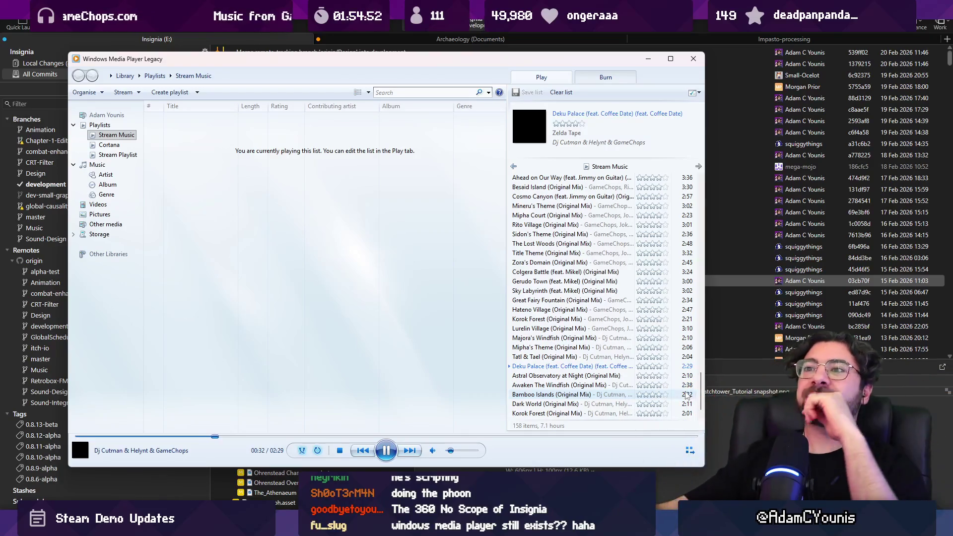
# - Toggle away from Windows Media Player, dismiss the Start menu, and leave Fork showing the 0.8.13-a commit
pyautogui.click(298, 20)
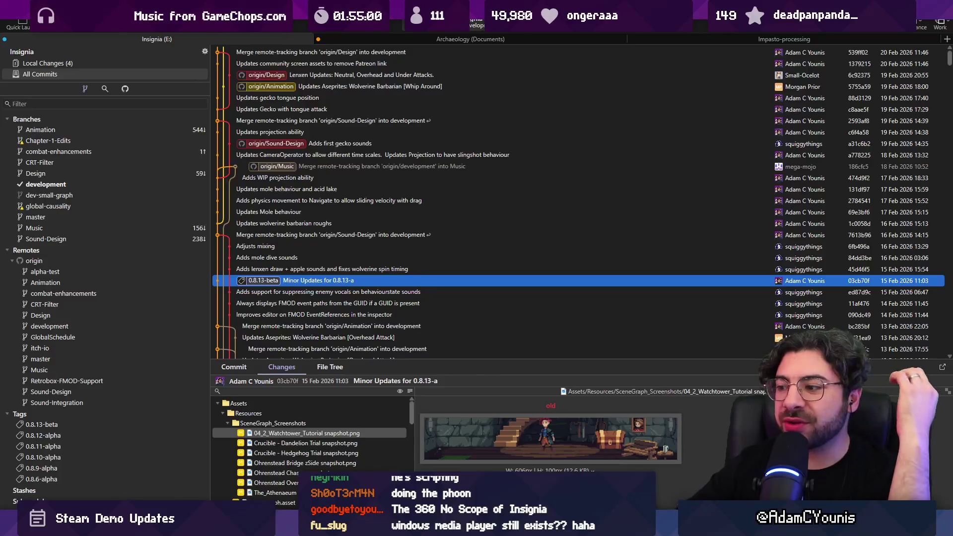
pyautogui.hotkey('alt', 'Tab')
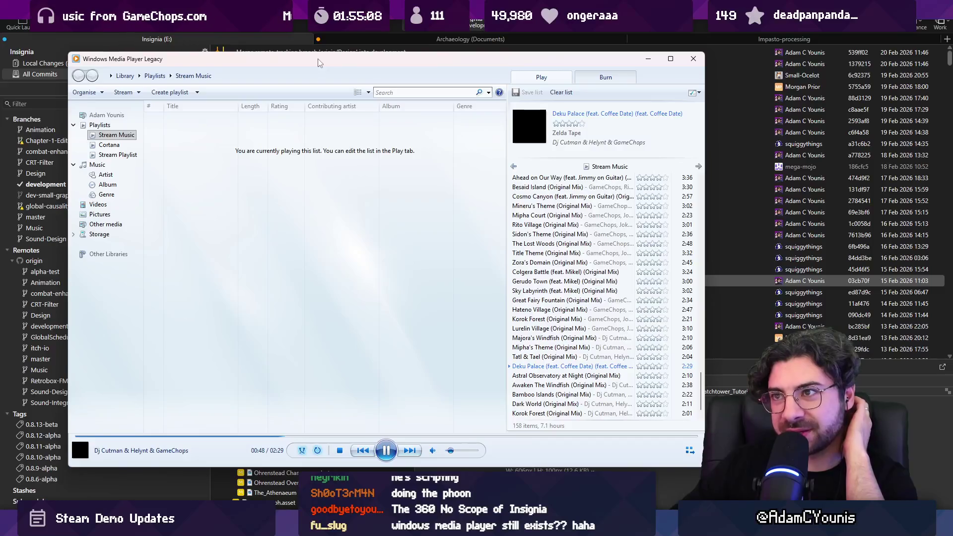
pyautogui.hotkey('alt', 'Tab')
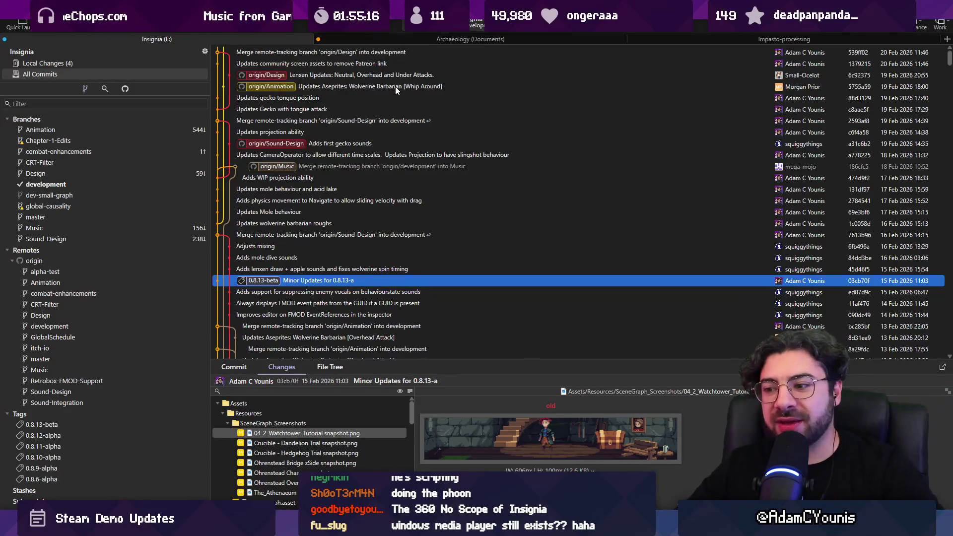
pyautogui.press('super')
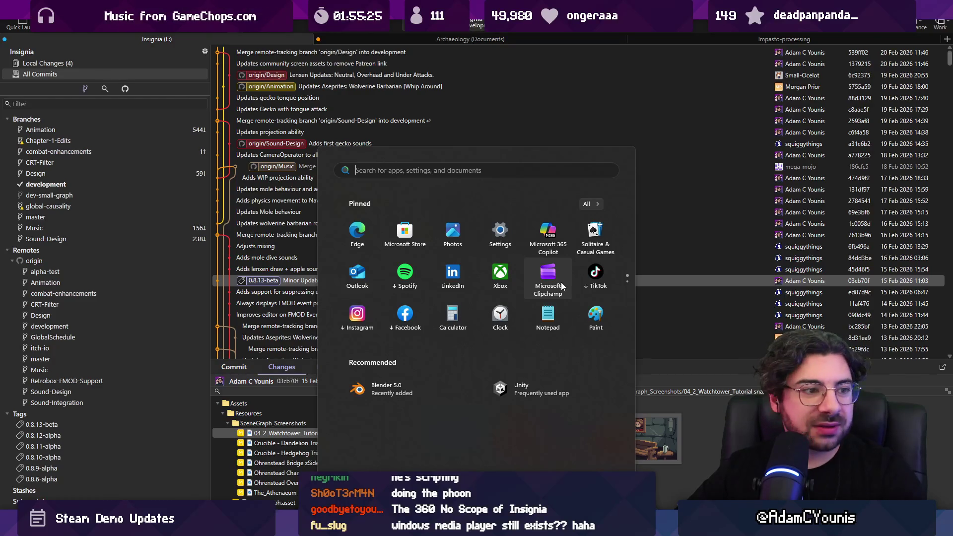
pyautogui.press('Escape')
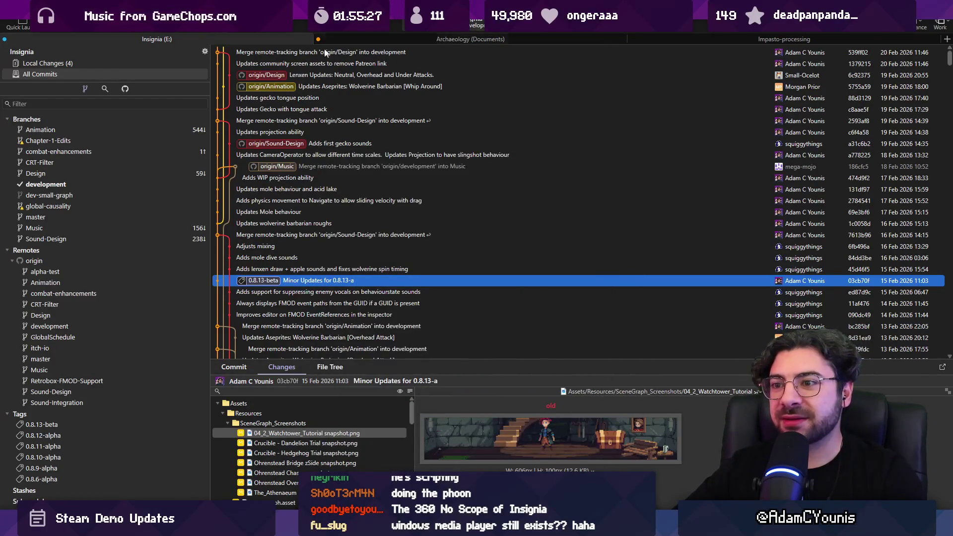
pyautogui.click(402, 365)
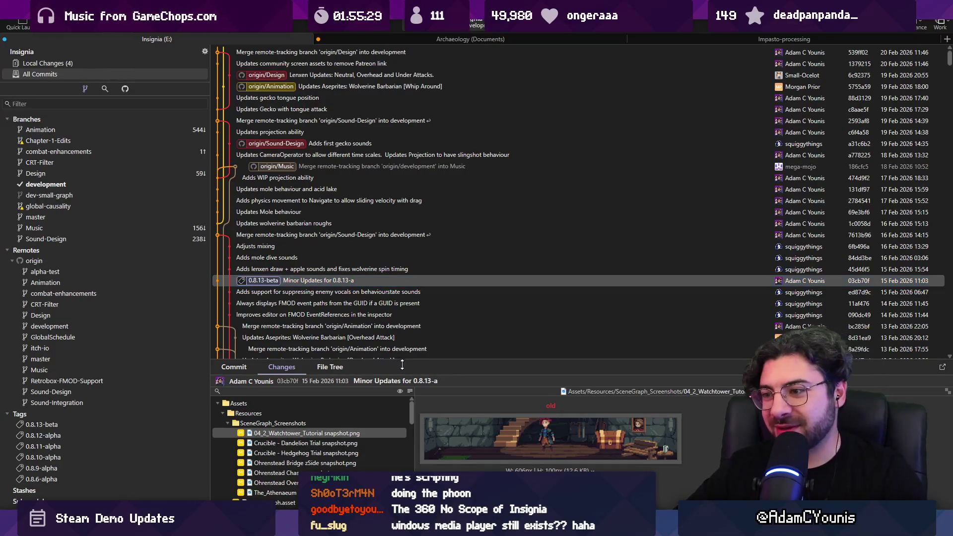
# - Enlarge the details pane and review the unstaged ForegroundFX Tex, EditorBuildSettings.asset and ProjectSettings.asset changes
pyautogui.moveTo(402, 365); pyautogui.dragTo(402, 303)
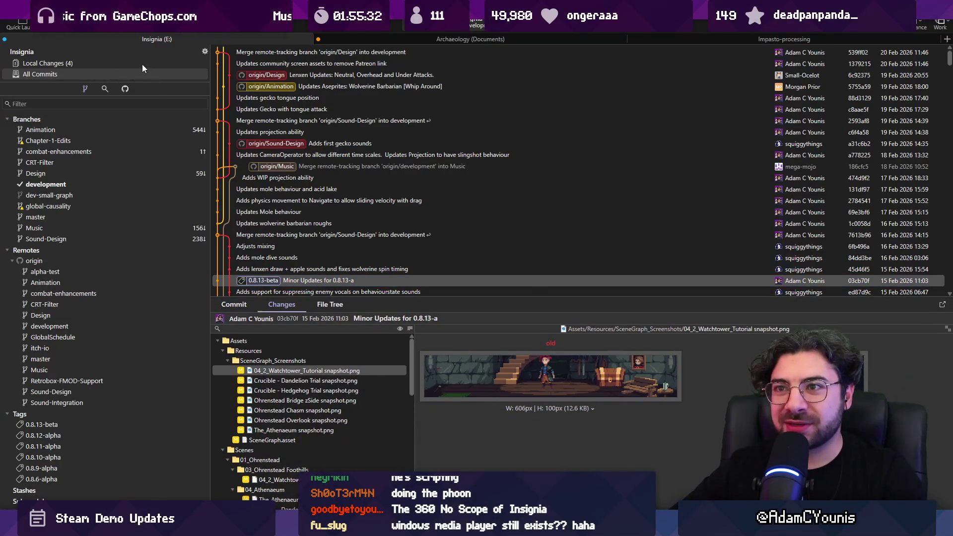
pyautogui.click(142, 64)
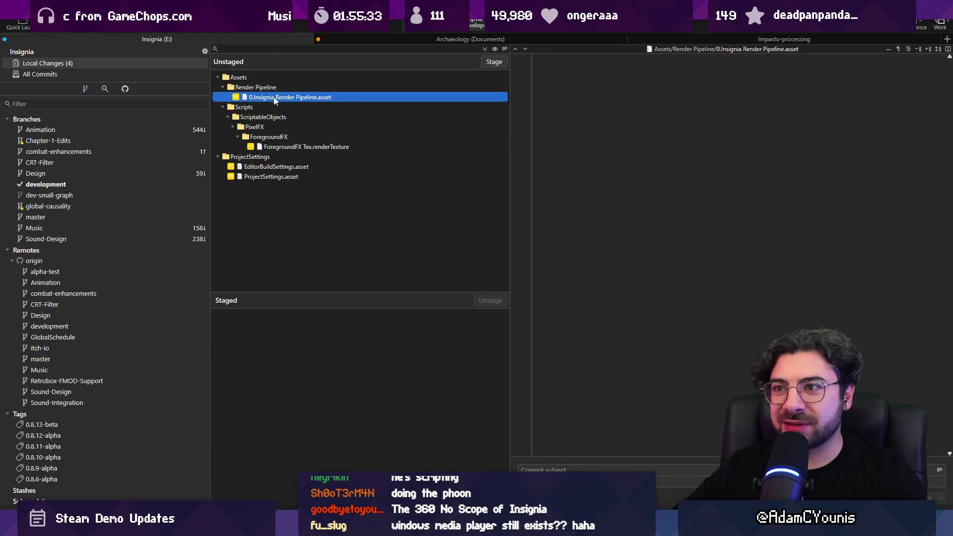
pyautogui.click(283, 149)
pyautogui.click(288, 166)
pyautogui.click(293, 177)
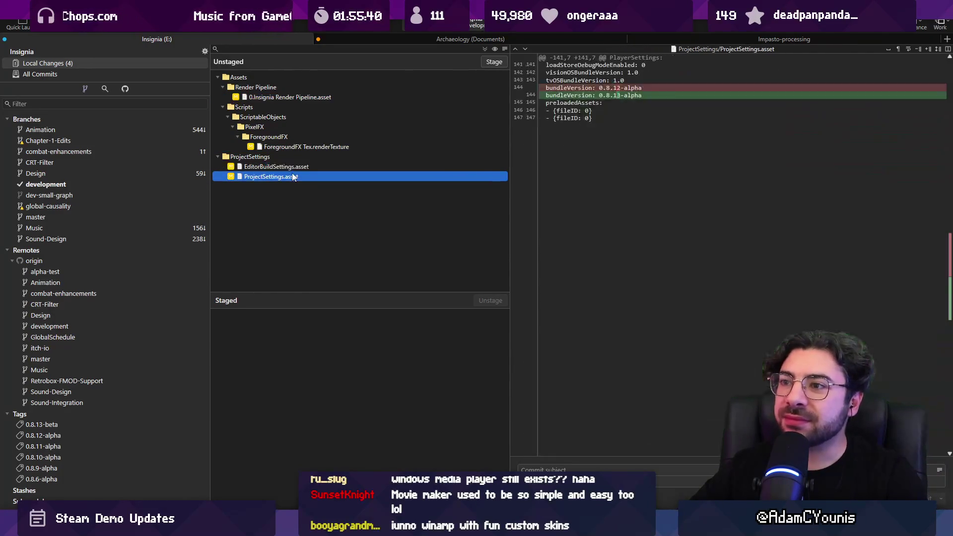
pyautogui.click(294, 167)
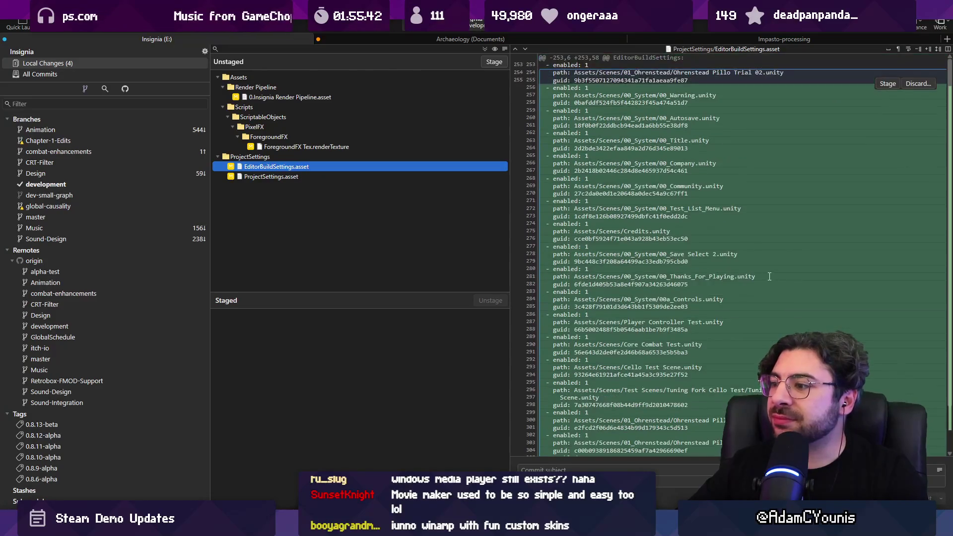
pyautogui.hotkey('alt', 'Tab')
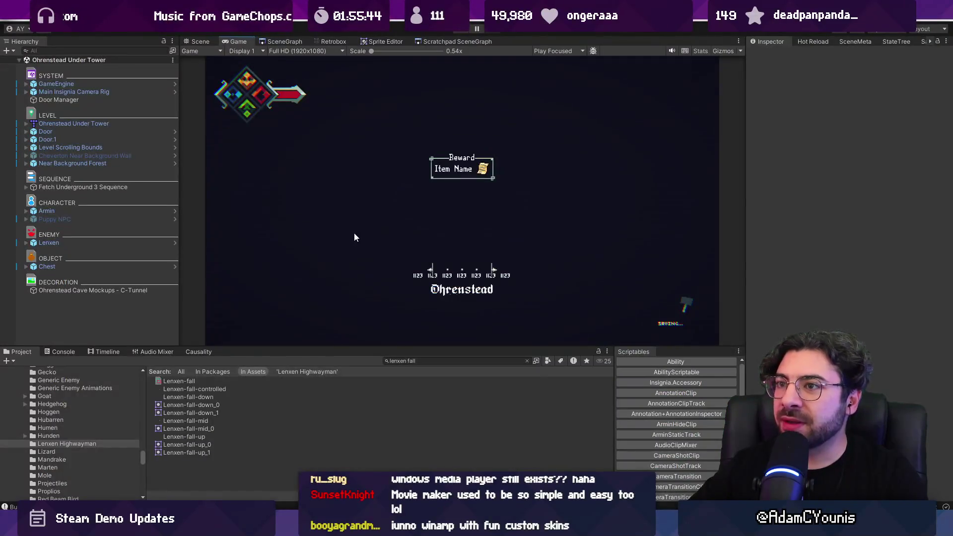
# - Show the Ohrenstead Under Tower level in the Scene view, zooming and panning around it
pyautogui.click(201, 40)
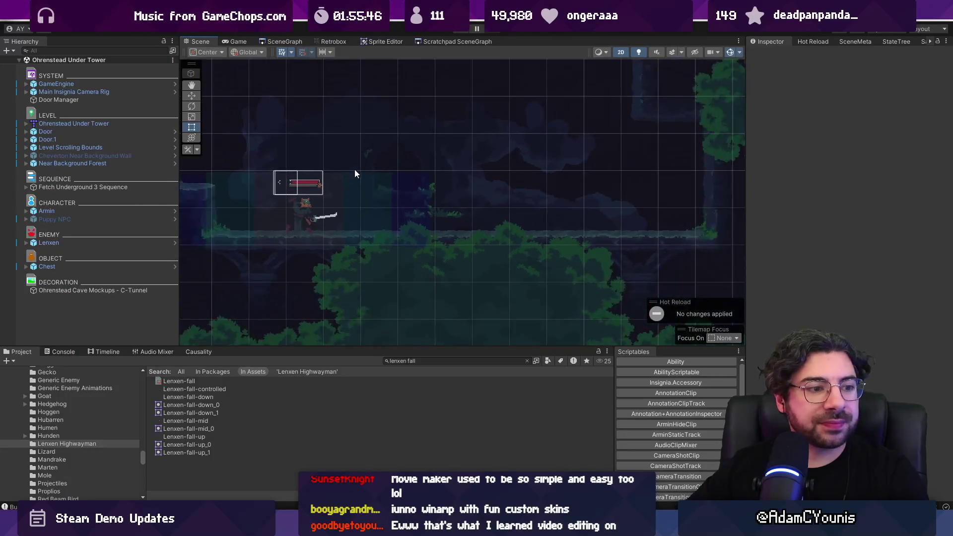
pyautogui.scroll(-1, 354, 170)
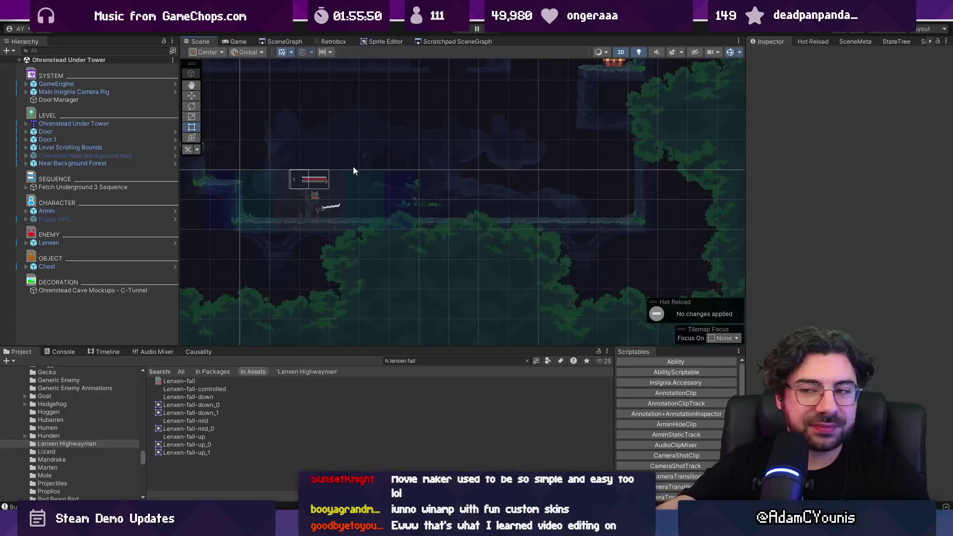
pyautogui.moveTo(389, 180)
pyautogui.mouseDown()
pyautogui.moveTo(374, 164)
pyautogui.moveTo(413, 231)
pyautogui.moveTo(446, 257)
pyautogui.mouseUp()
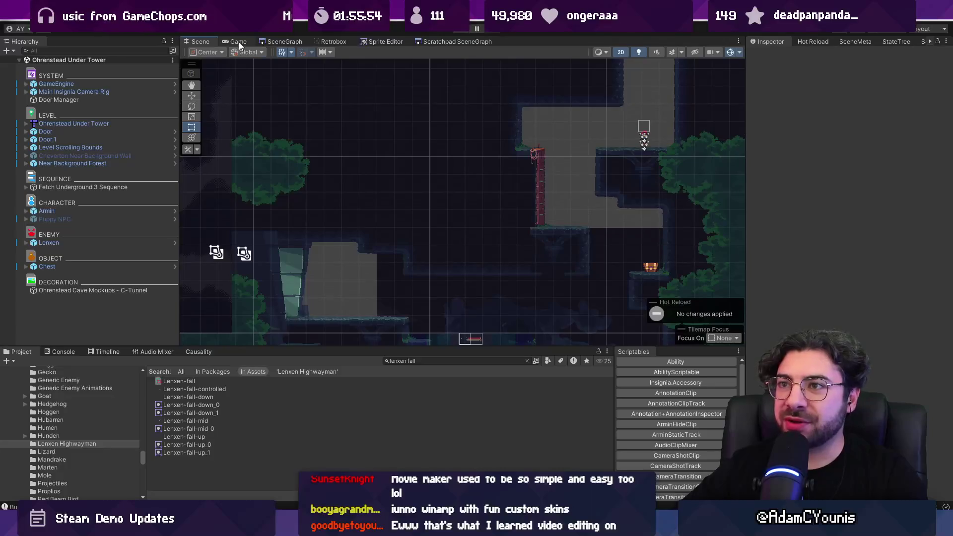
# - Browse the SceneGraph of connected rooms, enlarging the panel and panning over the room groups
pyautogui.click(275, 41)
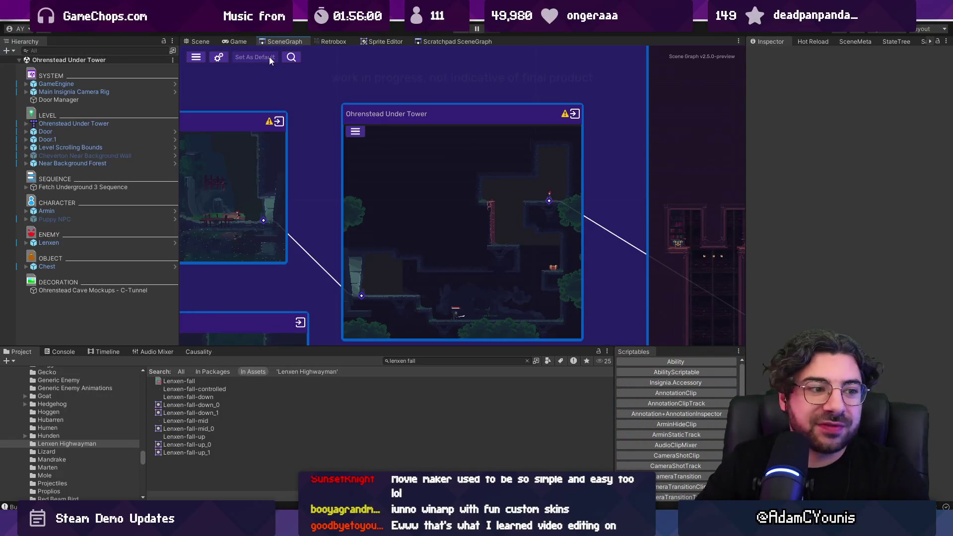
pyautogui.scroll(-3, 304, 146)
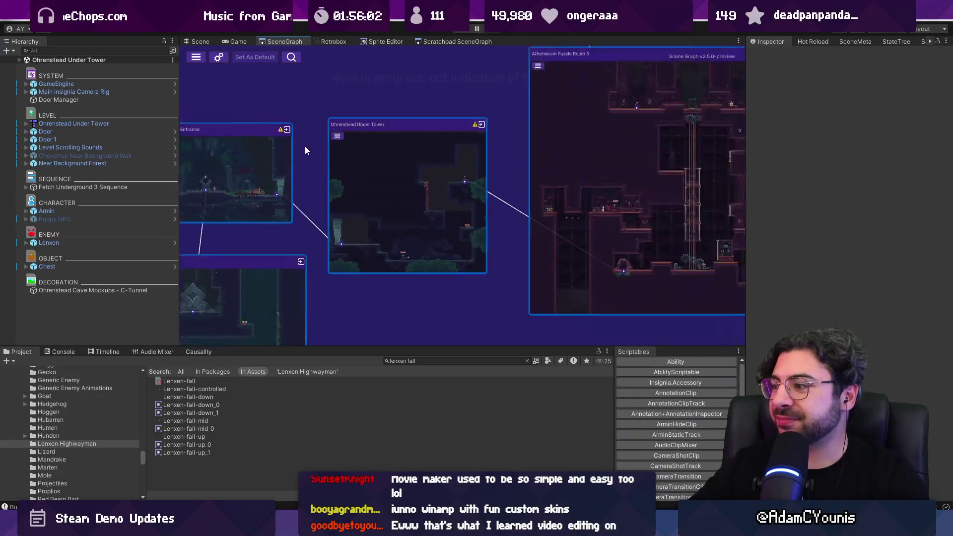
pyautogui.scroll(2, 569, 327)
pyautogui.scroll(-3, 569, 328)
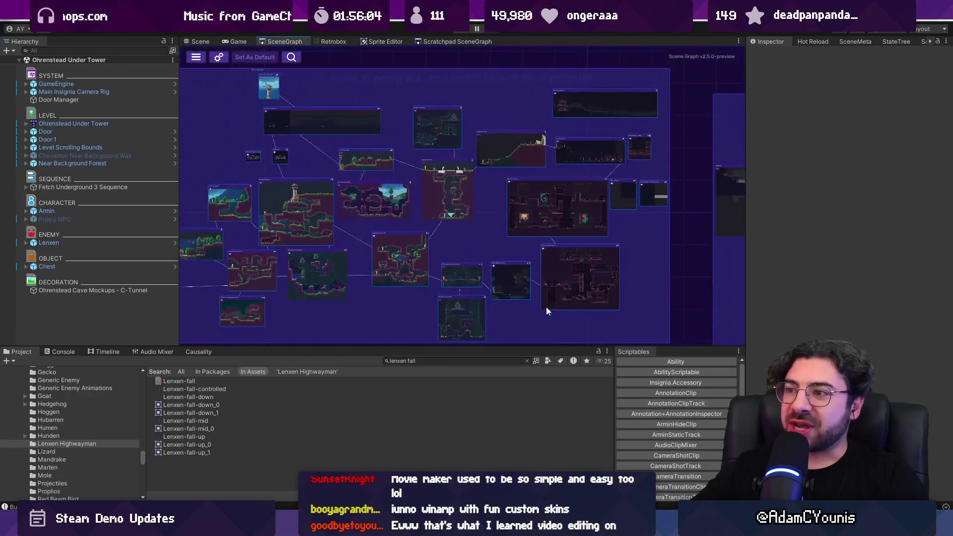
pyautogui.moveTo(486, 346); pyautogui.dragTo(485, 378)
pyautogui.scroll(-5, 364, 311)
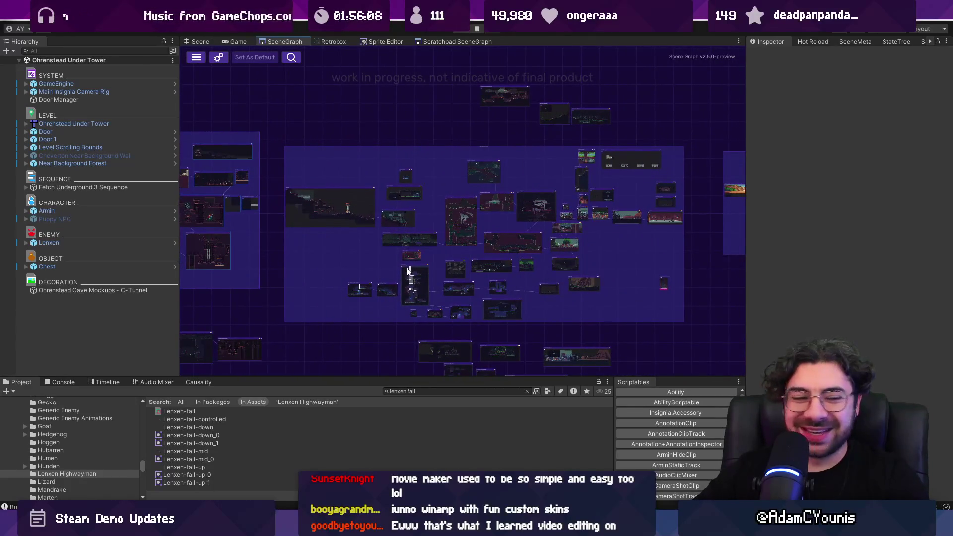
pyautogui.scroll(-3, 470, 267)
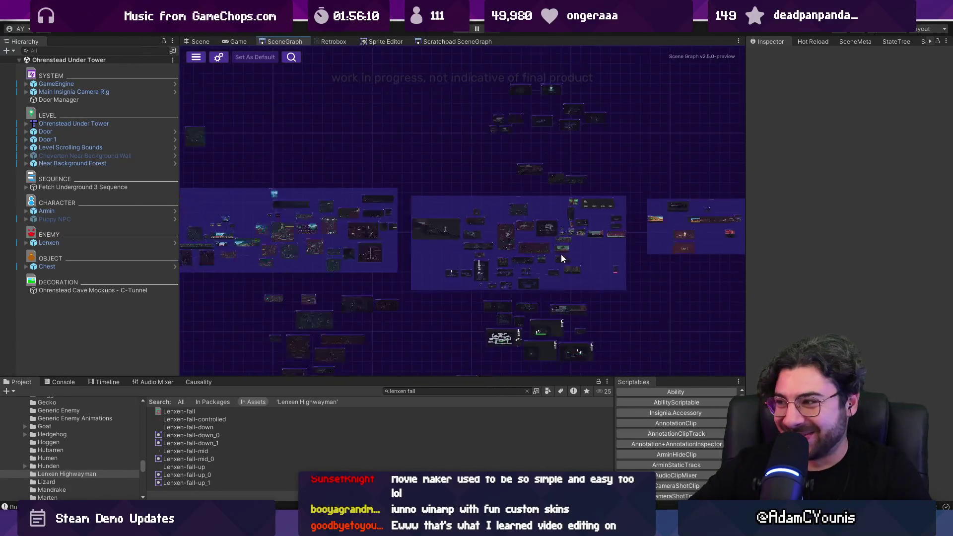
pyautogui.hscroll(3, 435, 237)
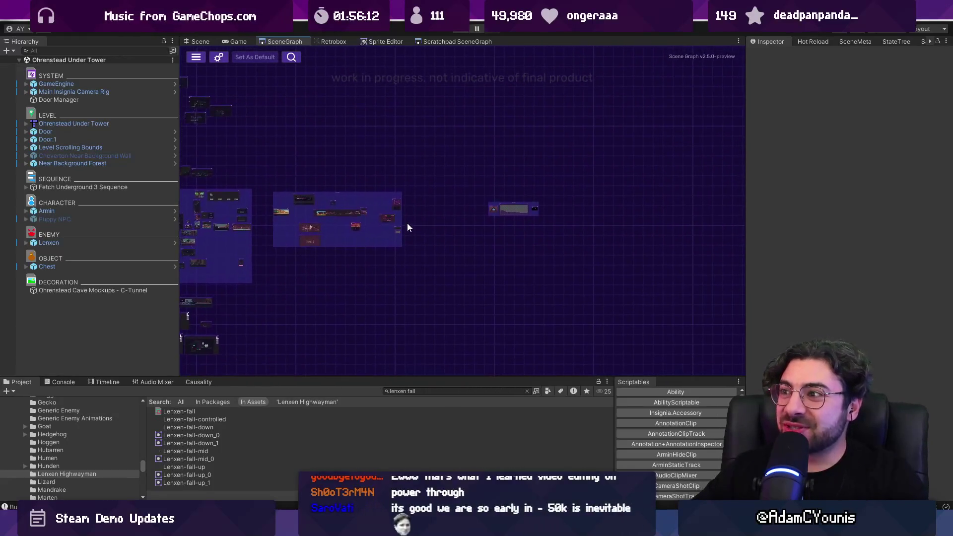
pyautogui.scroll(6, 378, 195)
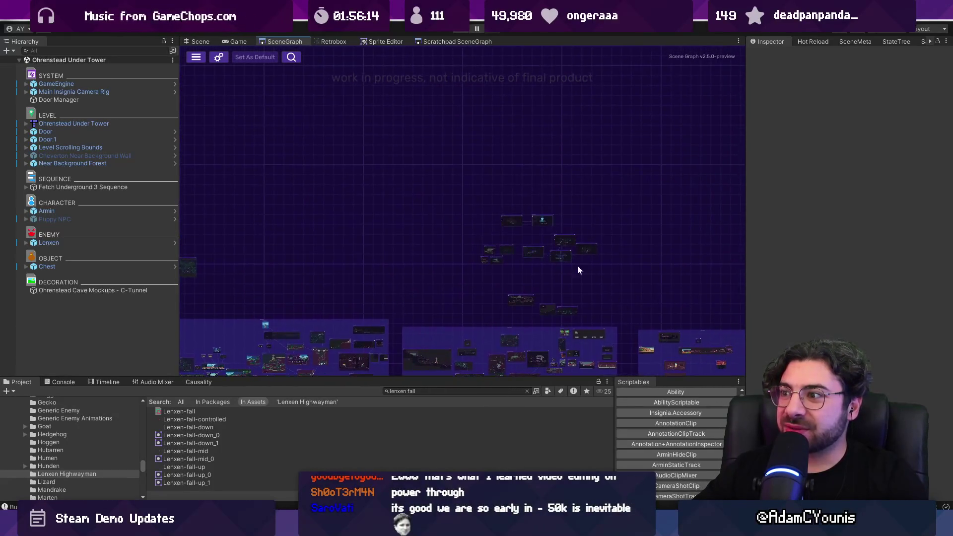
pyautogui.scroll(2, 546, 207)
pyautogui.scroll(-6, 489, 208)
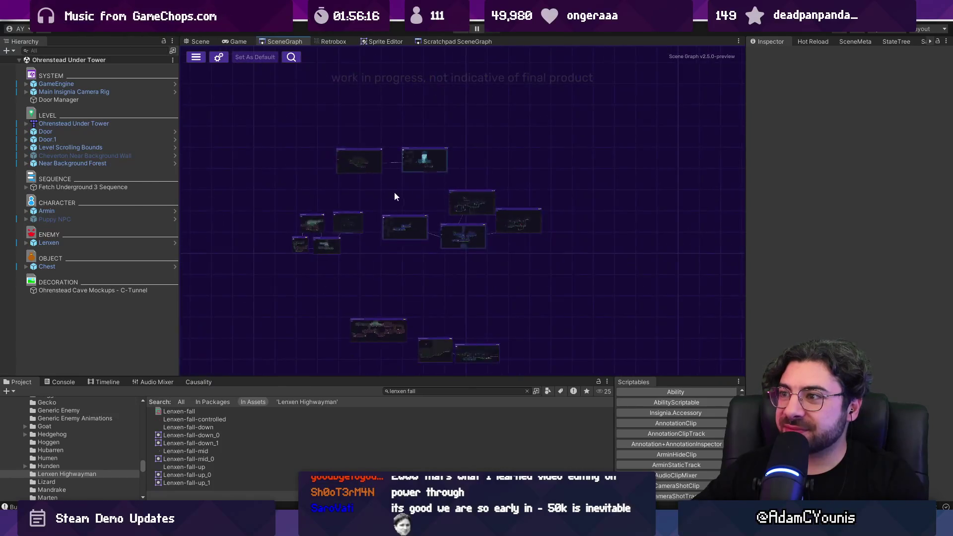
pyautogui.moveTo(466, 224); pyautogui.dragTo(379, 81)
pyautogui.scroll(5, 648, 174)
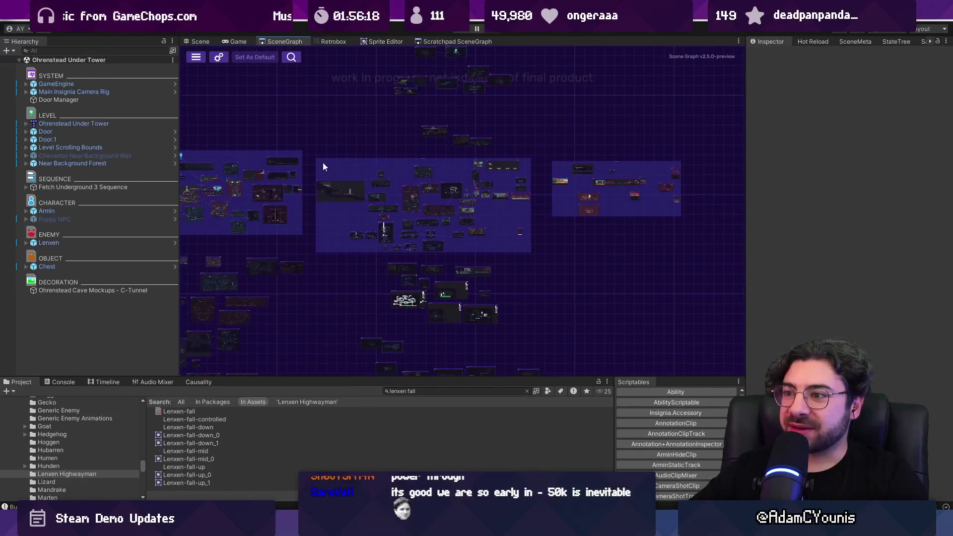
pyautogui.moveTo(430, 255); pyautogui.dragTo(401, 283)
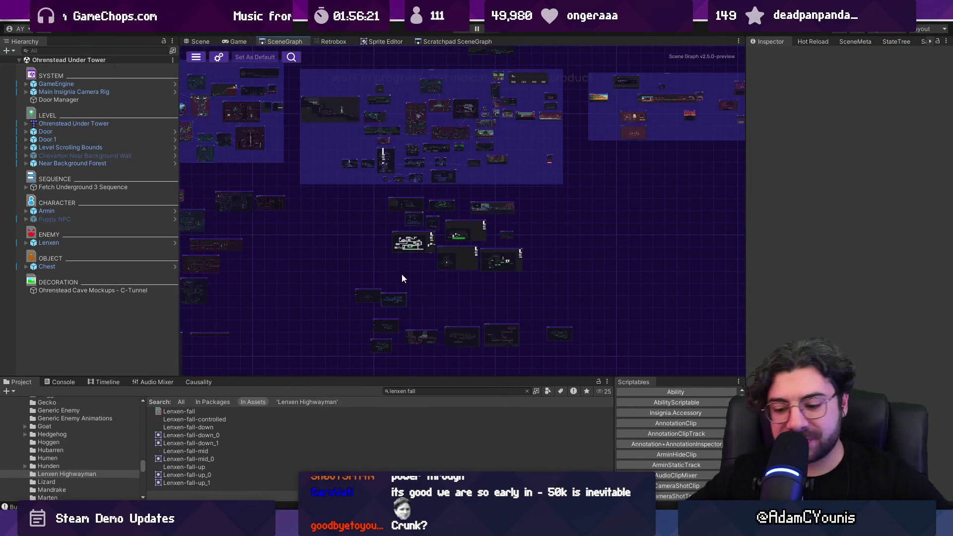
# - Launch the Leonardo painting app from Windows search with 'leo'
pyautogui.press('super')
pyautogui.write('leo')
pyautogui.press('Return')
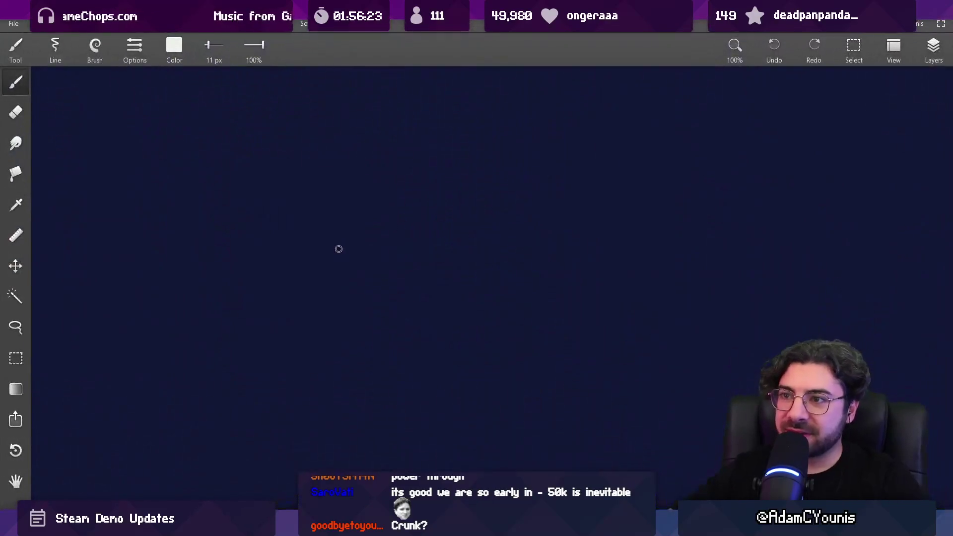
# - Open the recent file Insignia Armin Skywatching 2026 2.leo and select the whole canvas
pyautogui.click(13, 23)
pyautogui.moveTo(72, 89)
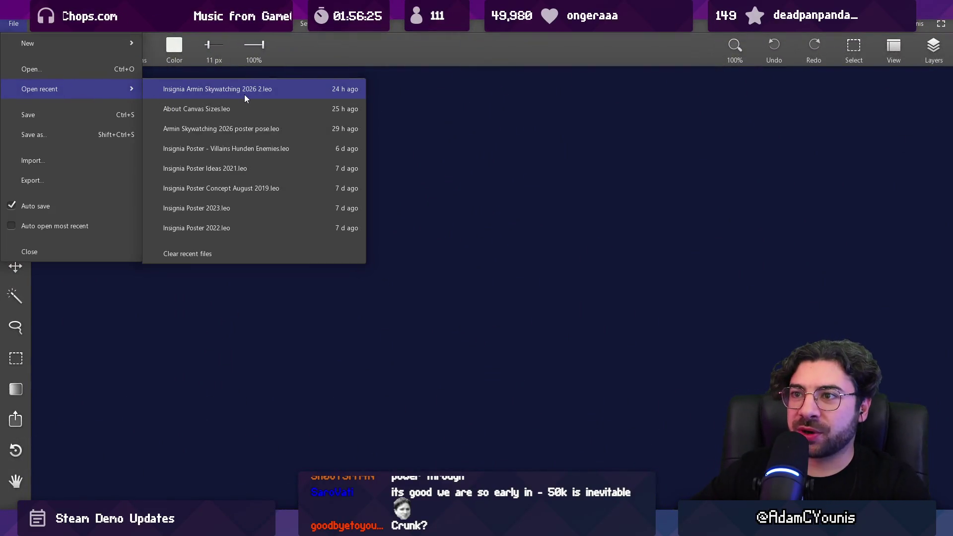
pyautogui.click(245, 95)
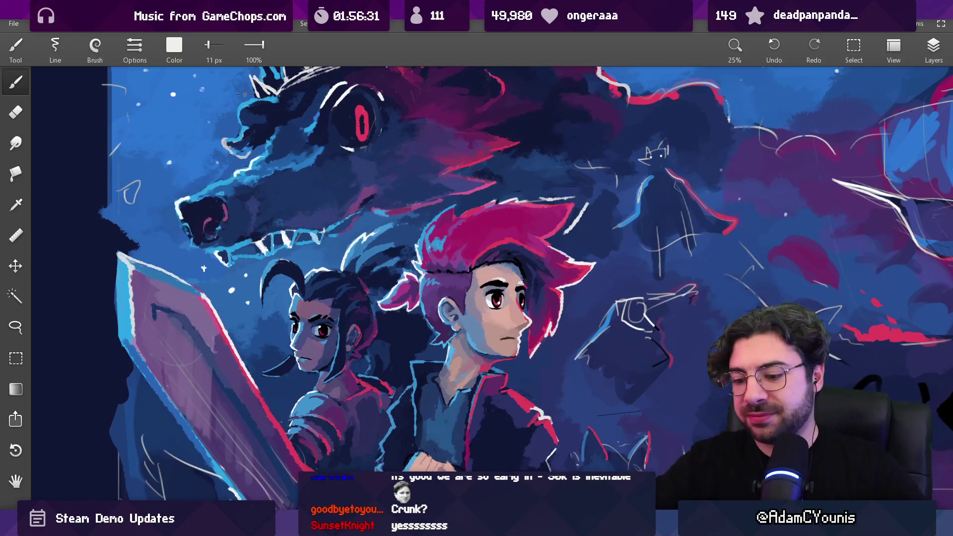
pyautogui.hotkey('ctrl', 'a')
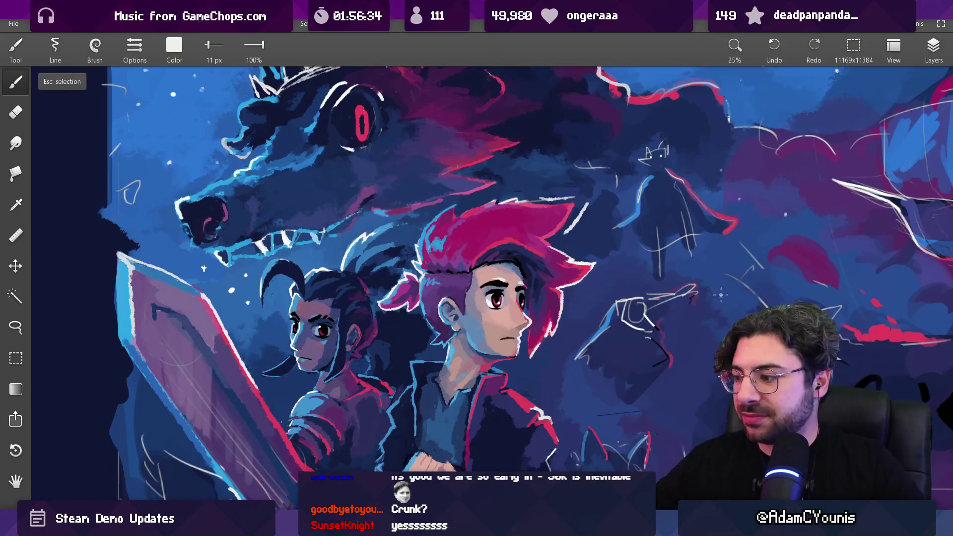
# - Replace the stream title text file's contents with 'Art Stream'
pyautogui.hotkey('alt', 'Tab')
pyautogui.hotkey('ctrl', 'a')
pyautogui.write('A')
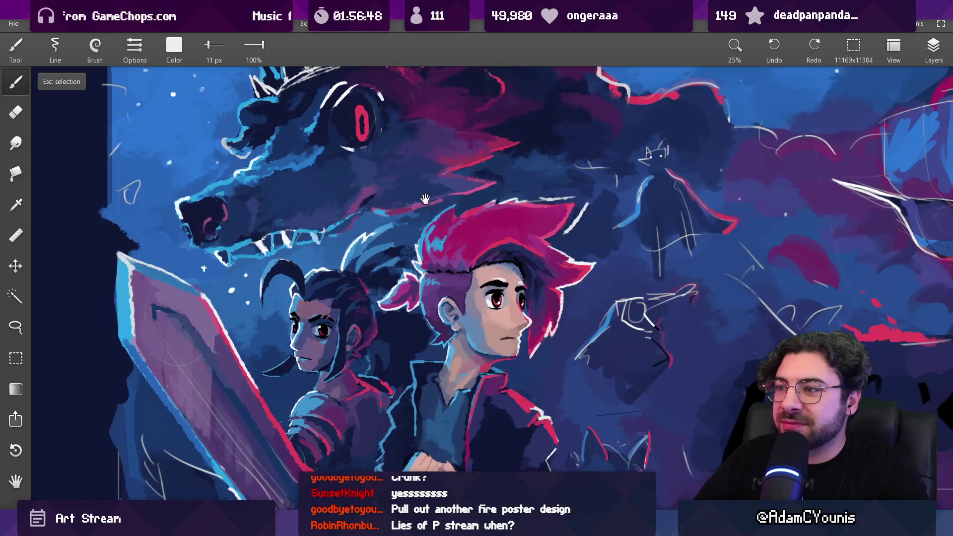
pyautogui.scroll(-3, 426, 198)
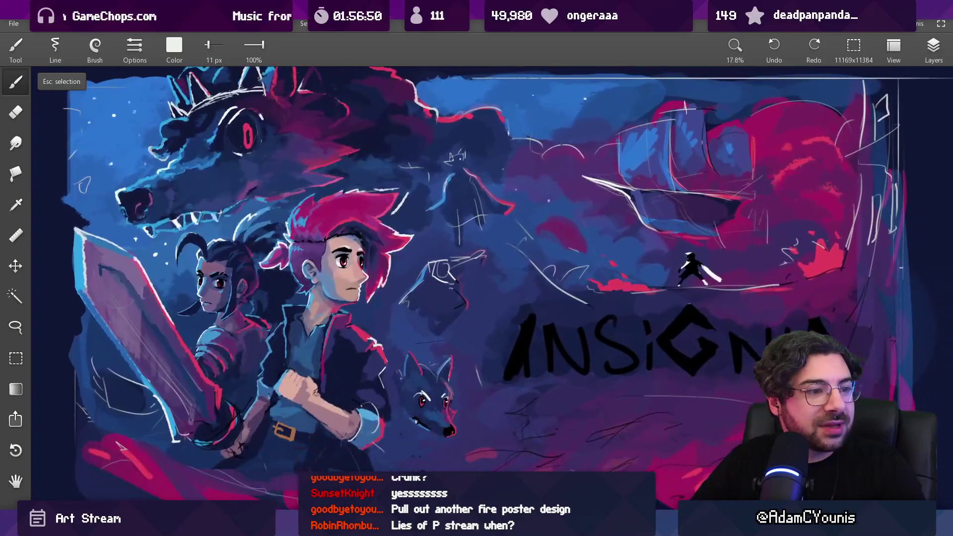
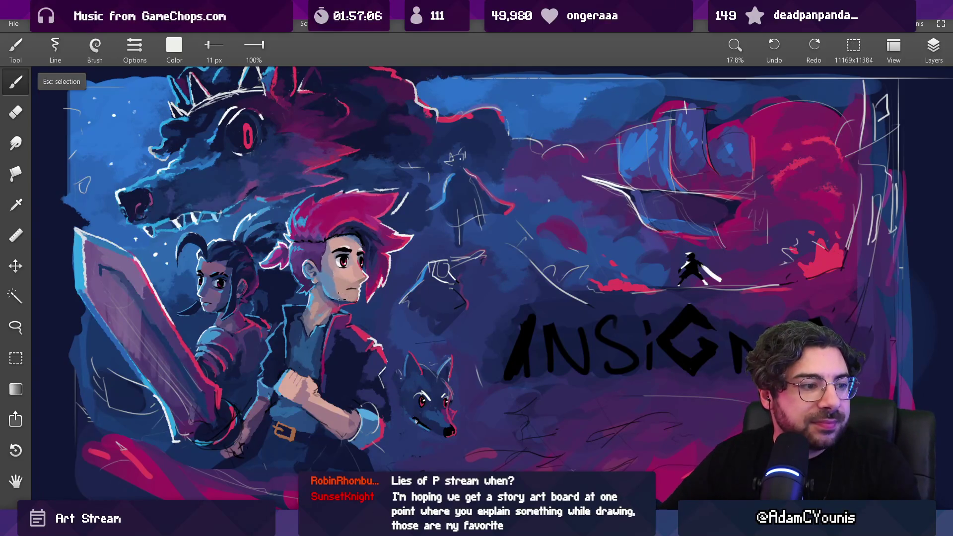
# - Sample the hero's pale skin pink from his face and nose, and enlarge the brush to 19 px
pyautogui.scroll(5, 322, 310)
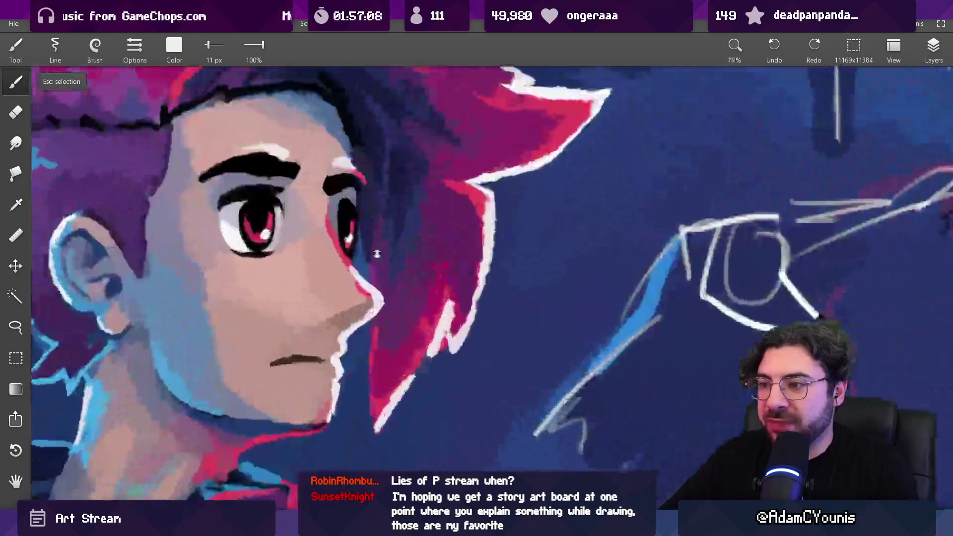
pyautogui.keyDown('alt'); pyautogui.click(348, 291); pyautogui.keyUp('alt')
pyautogui.press(']')
pyautogui.press(']')
pyautogui.press(']')
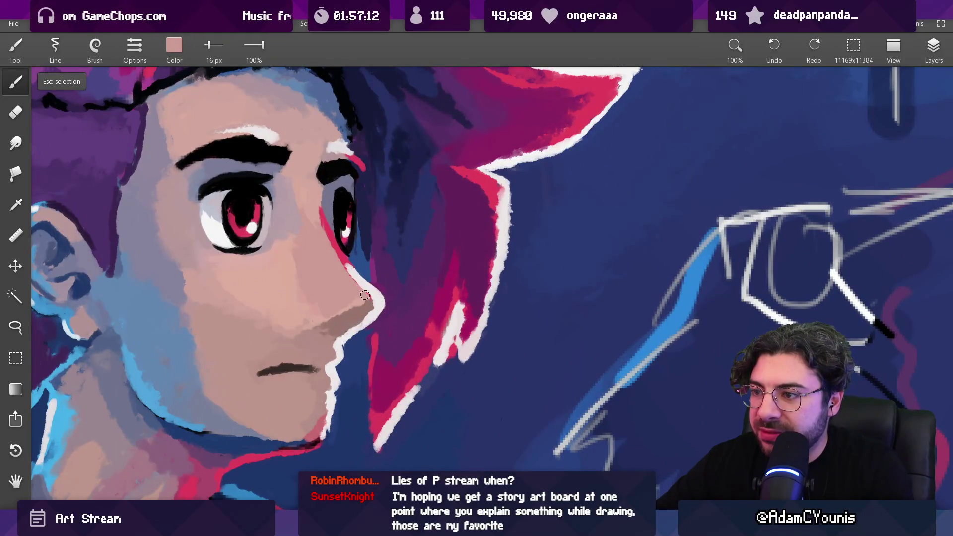
pyautogui.keyDown('alt'); pyautogui.click(366, 297); pyautogui.keyUp('alt')
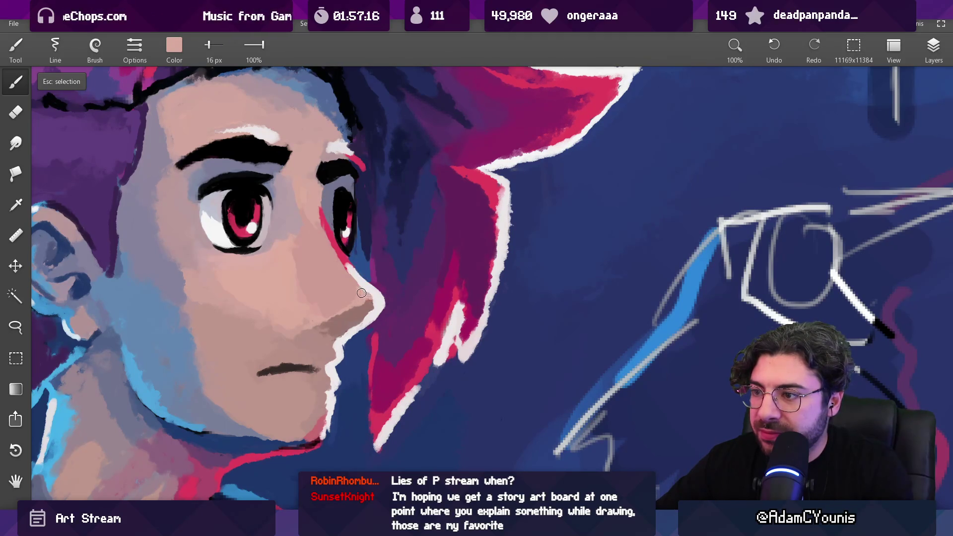
pyautogui.hotkey('ctrl', '0')
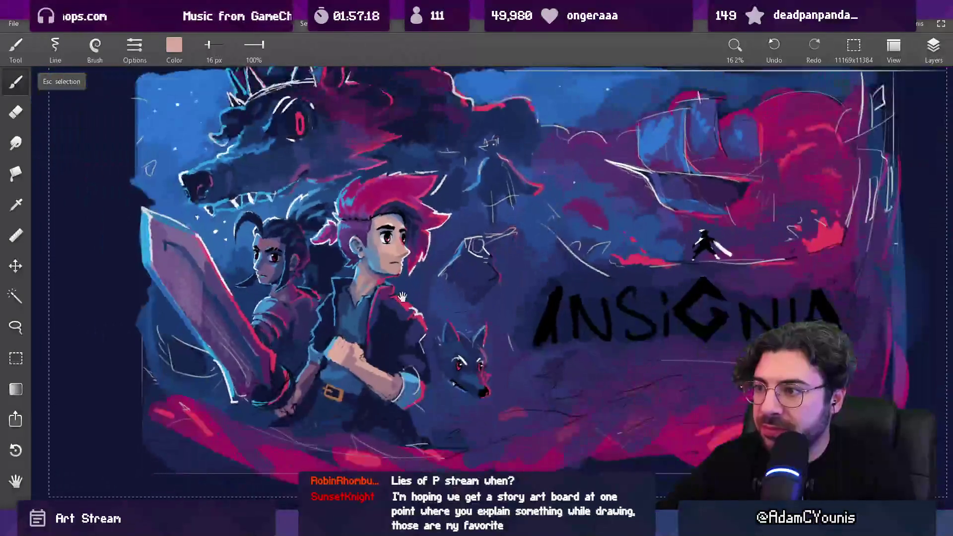
# - Choose a brush preset from the presets list and recentre the whole illustration in view
pyautogui.click(94, 47)
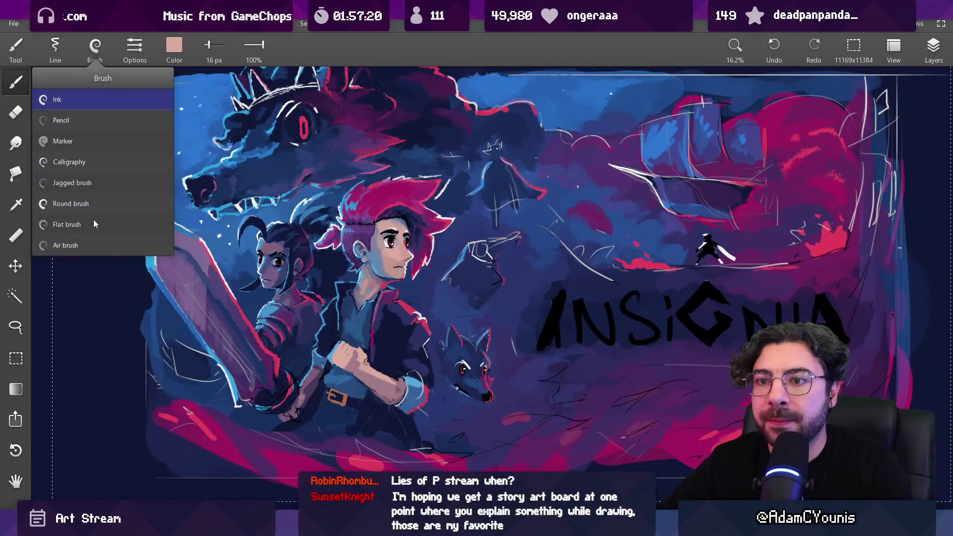
pyautogui.click(102, 201)
pyautogui.scroll(-2, 324, 283)
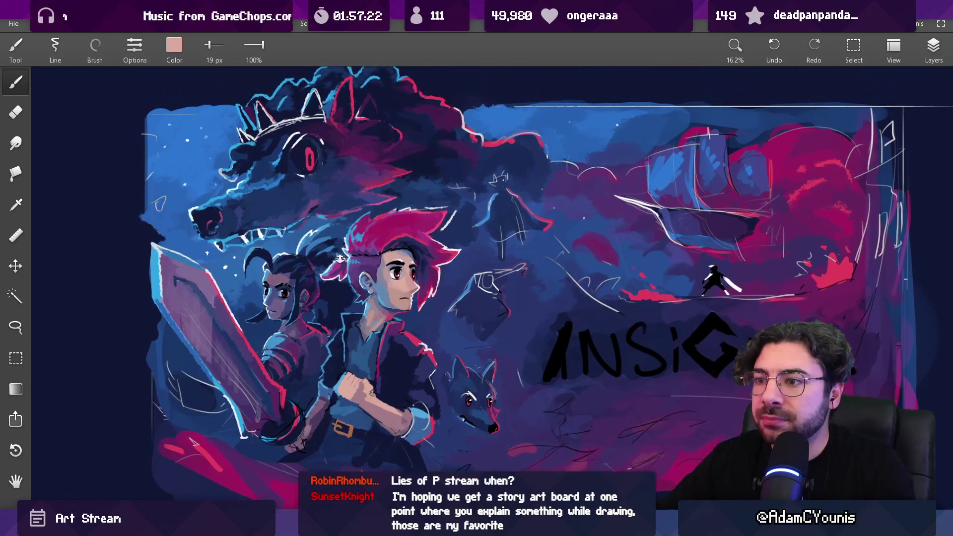
pyautogui.moveTo(368, 289); pyautogui.dragTo(357, 273)
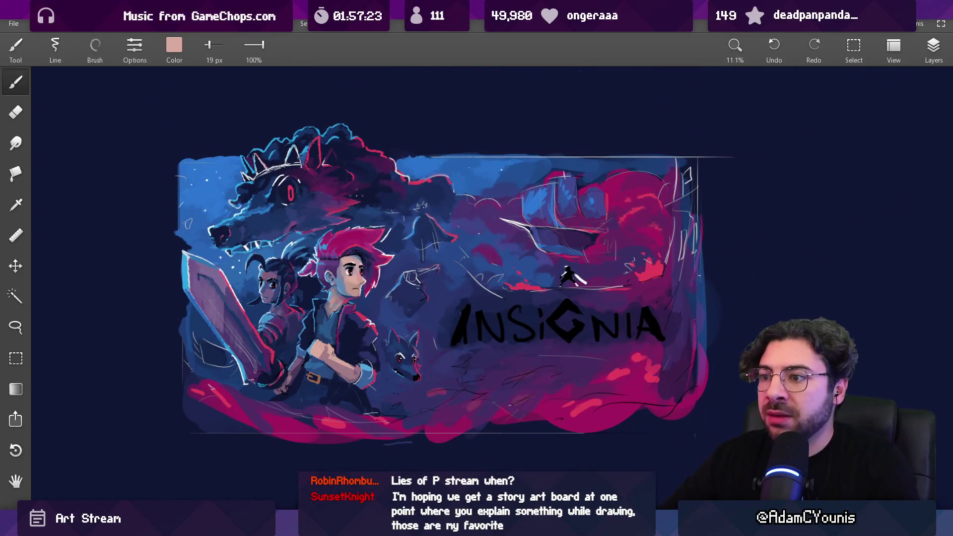
pyautogui.scroll(5, 360, 290)
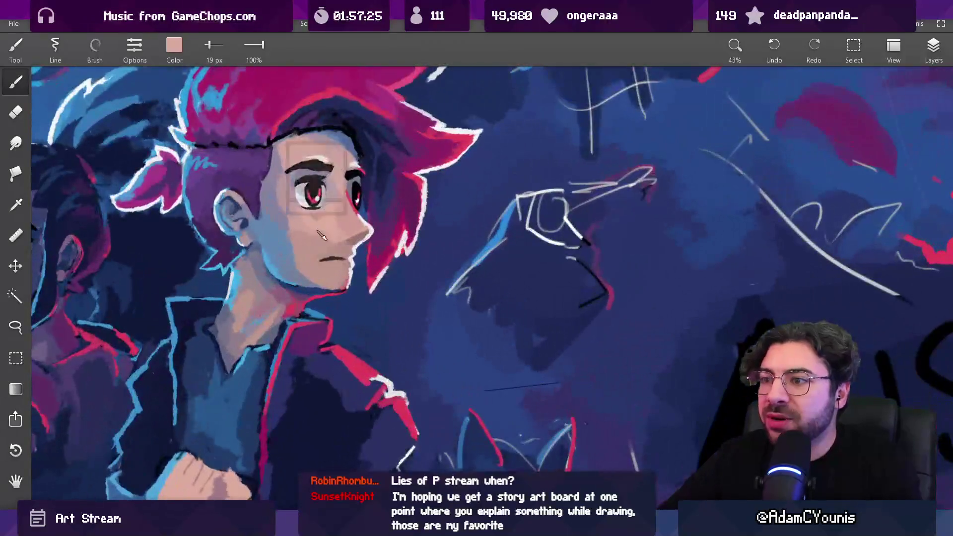
pyautogui.scroll(-4, 321, 236)
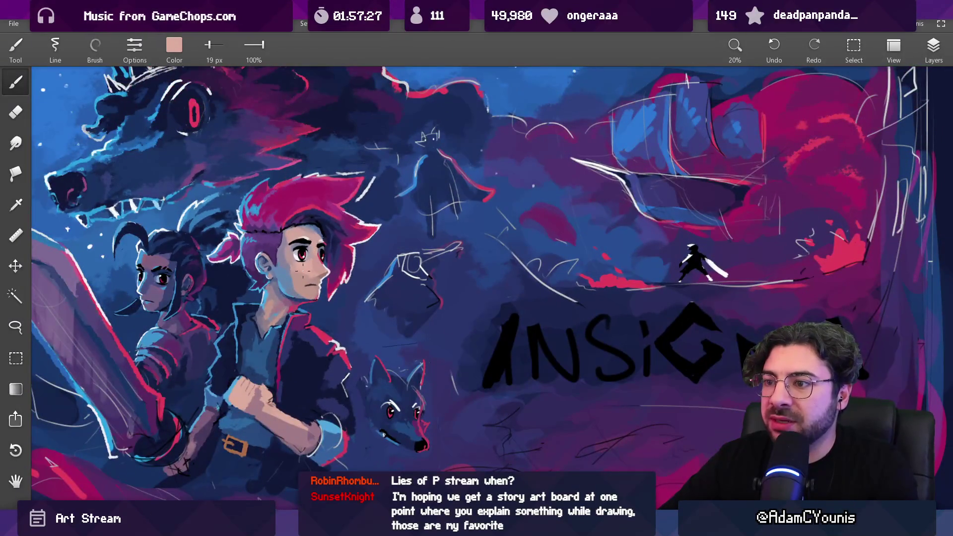
# - Adjust the paint colour's RGB values to red 238 and green 171, making it pinker
pyautogui.click(182, 62)
pyautogui.moveTo(194, 142); pyautogui.dragTo(186, 173)
pyautogui.moveTo(219, 113); pyautogui.dragTo(226, 113)
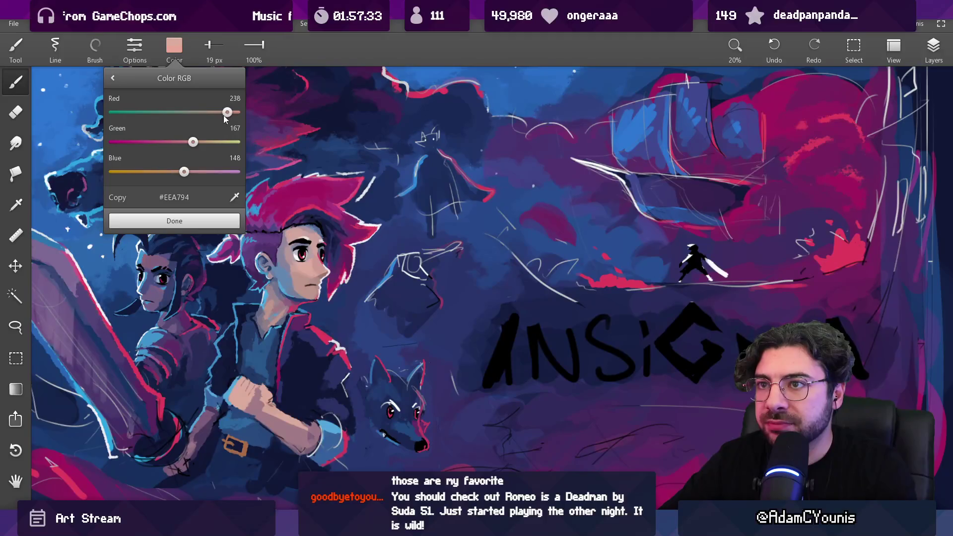
pyautogui.moveTo(193, 143); pyautogui.dragTo(187, 173)
pyautogui.click(192, 222)
# - Reposition the view on the hero's eye, sample black there, and shrink the brush to 12 px
pyautogui.scroll(2, 291, 278)
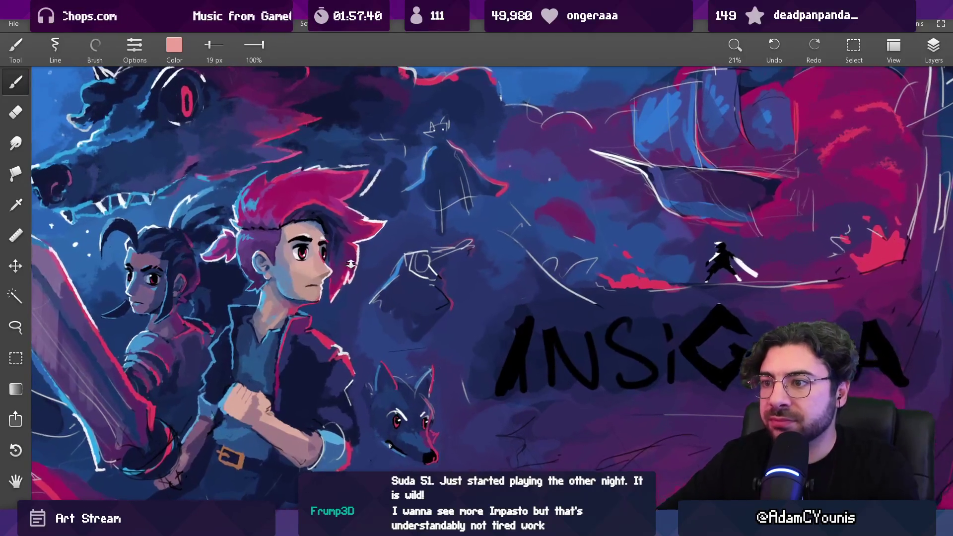
pyautogui.moveTo(293, 271); pyautogui.dragTo(298, 269)
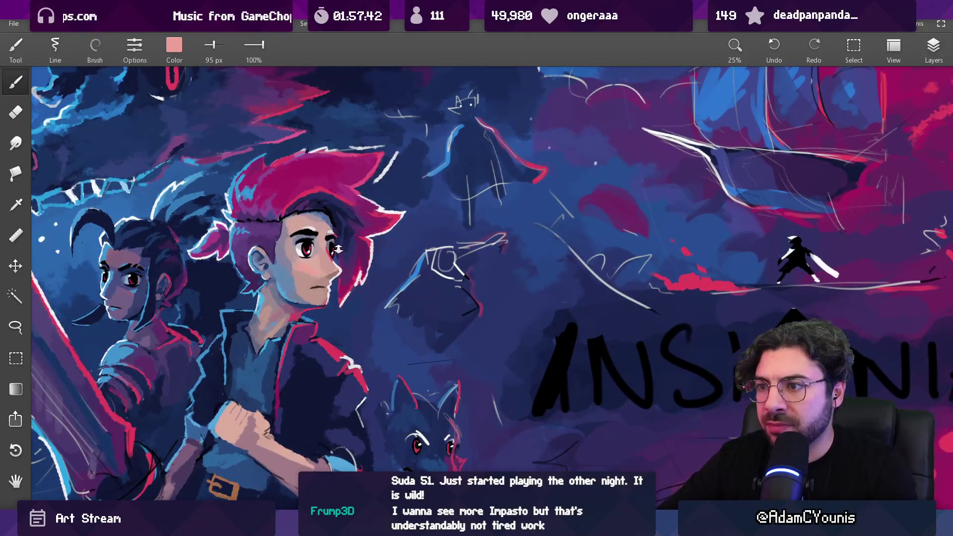
pyautogui.scroll(-5, 337, 250)
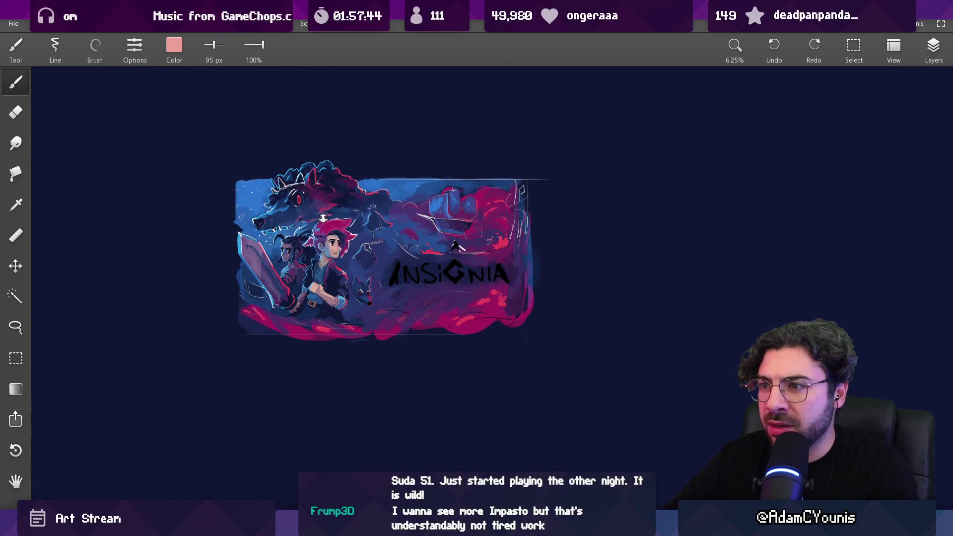
pyautogui.scroll(6, 323, 219)
pyautogui.scroll(-3, 314, 291)
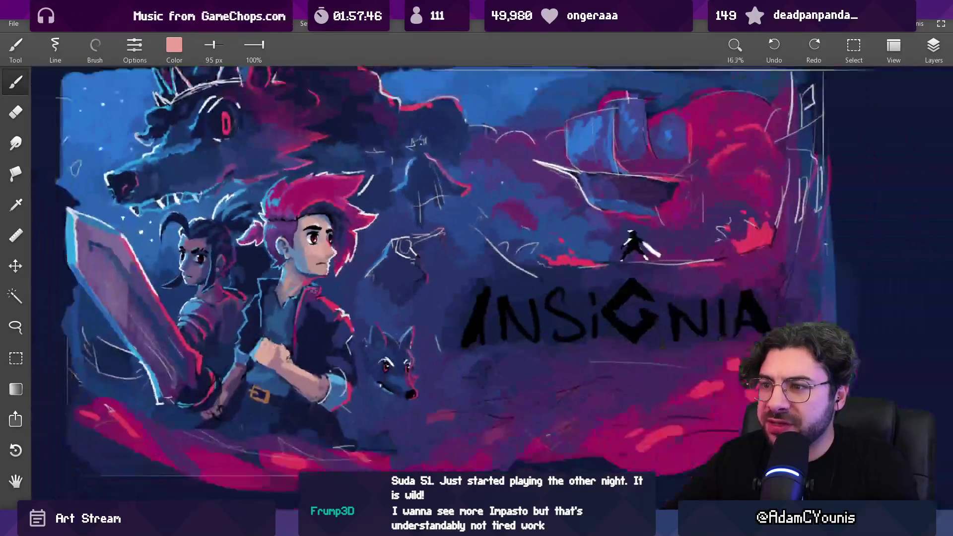
pyautogui.moveTo(314, 290); pyautogui.dragTo(388, 360)
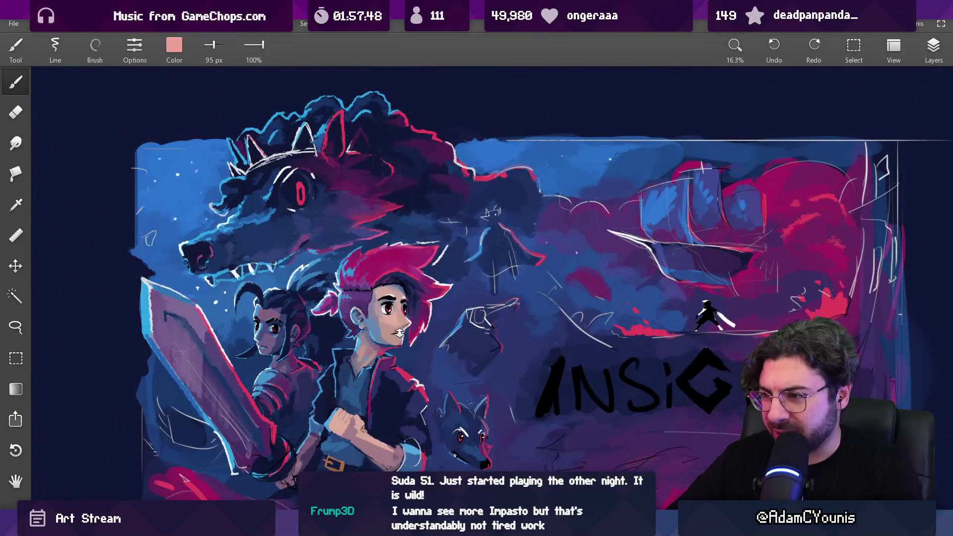
pyautogui.scroll(8, 400, 332)
pyautogui.keyDown('alt'); pyautogui.click(377, 268); pyautogui.keyUp('alt')
pyautogui.moveTo(421, 310); pyautogui.dragTo(370, 322)
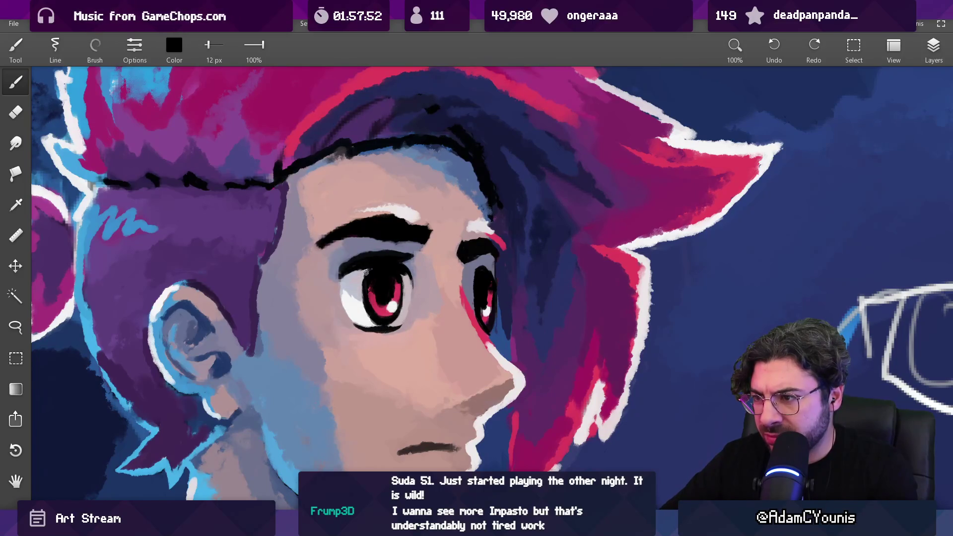
# - Sample the grey-lilac beside the hero's eye as the paint colour
pyautogui.scroll(-10, 389, 255)
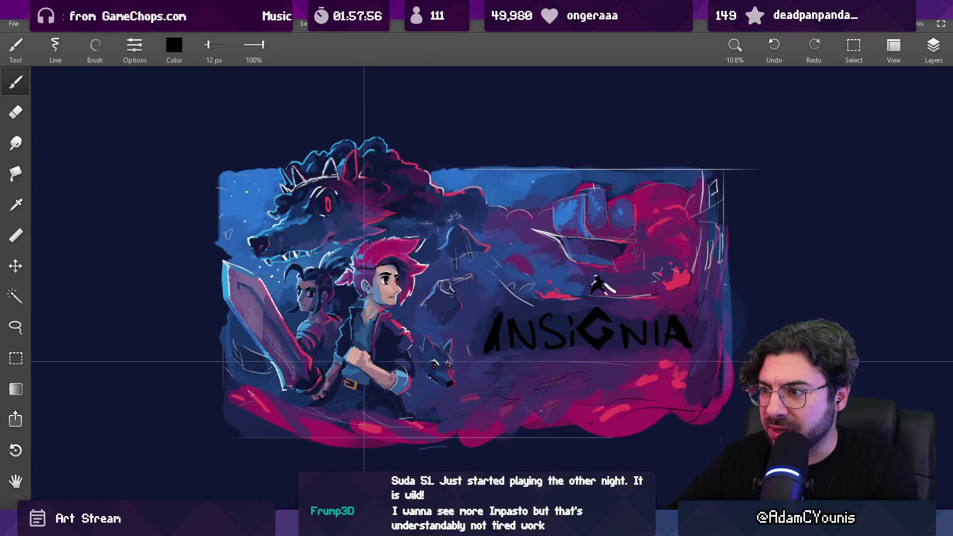
pyautogui.scroll(7, 389, 237)
pyautogui.scroll(3, 388, 237)
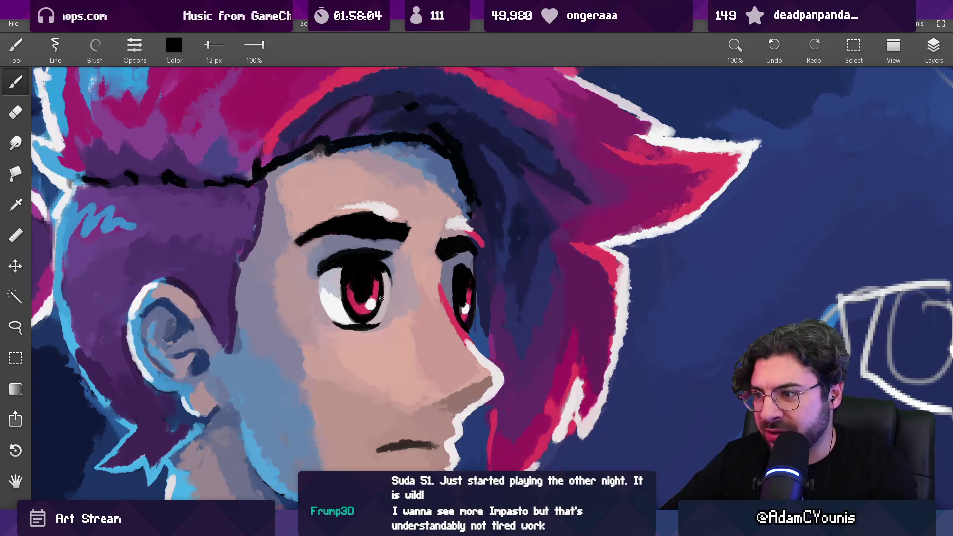
pyautogui.scroll(-6, 397, 278)
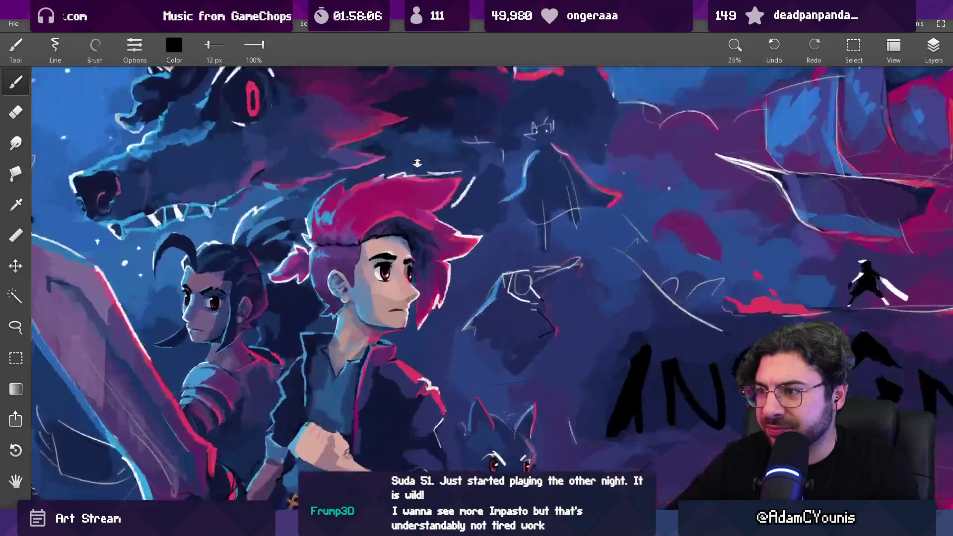
pyautogui.scroll(6, 399, 270)
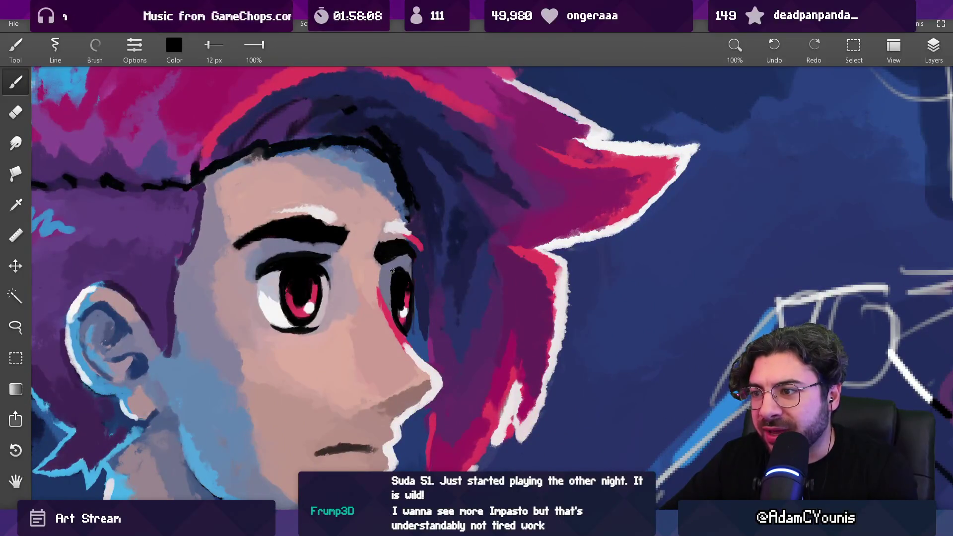
pyautogui.keyDown('alt'); pyautogui.click(392, 268); pyautogui.keyUp('alt')
pyautogui.keyDown('alt'); pyautogui.click(397, 270); pyautogui.keyUp('alt')
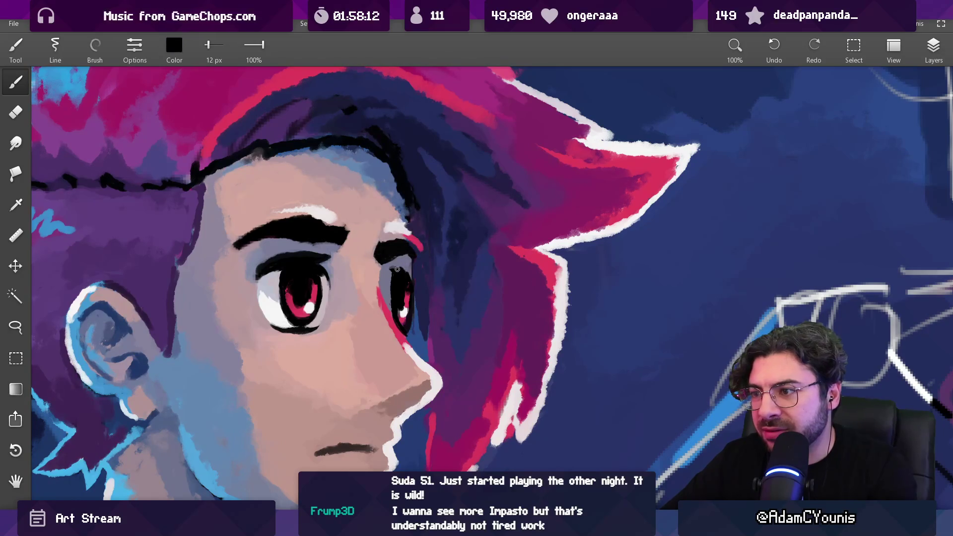
pyautogui.scroll(-9, 413, 280)
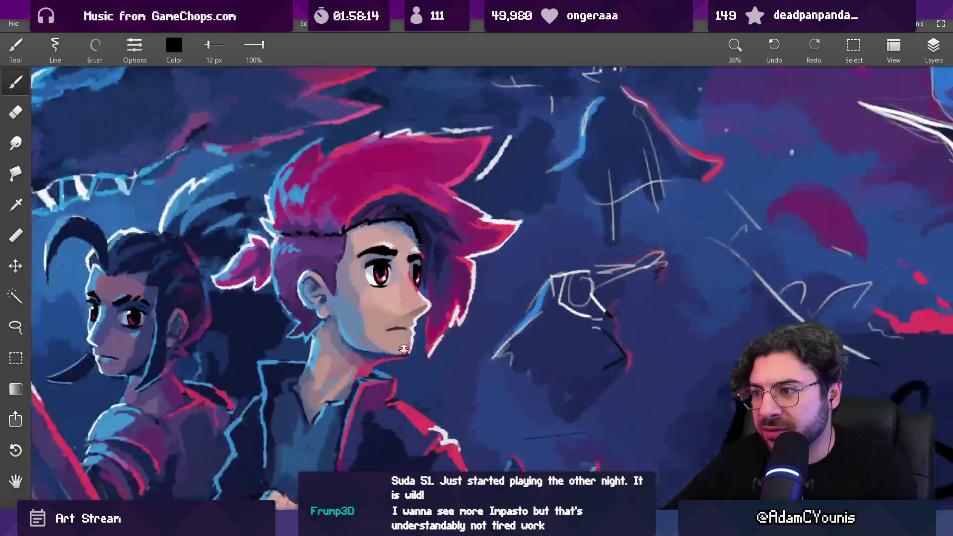
pyautogui.scroll(9, 404, 274)
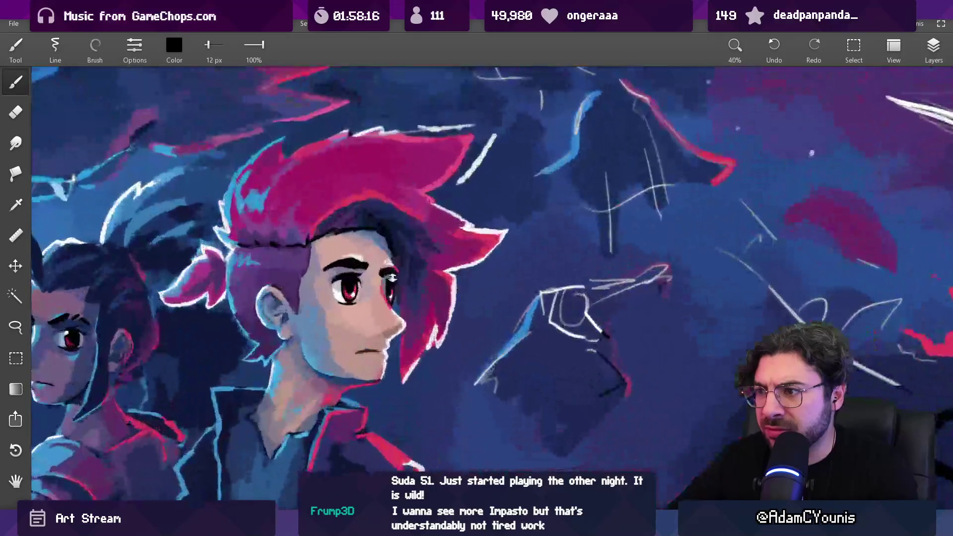
pyautogui.keyDown('alt'); pyautogui.click(380, 253); pyautogui.keyUp('alt')
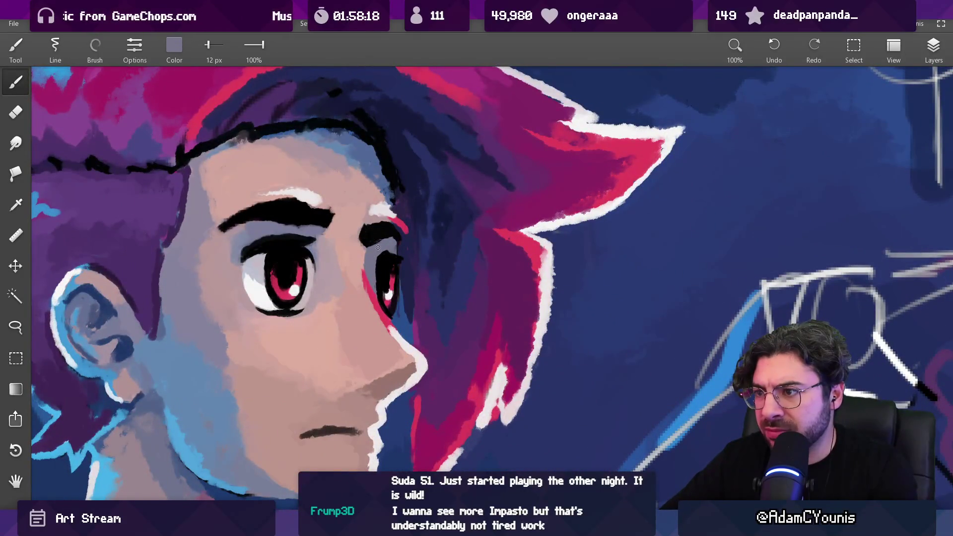
pyautogui.scroll(-9, 403, 239)
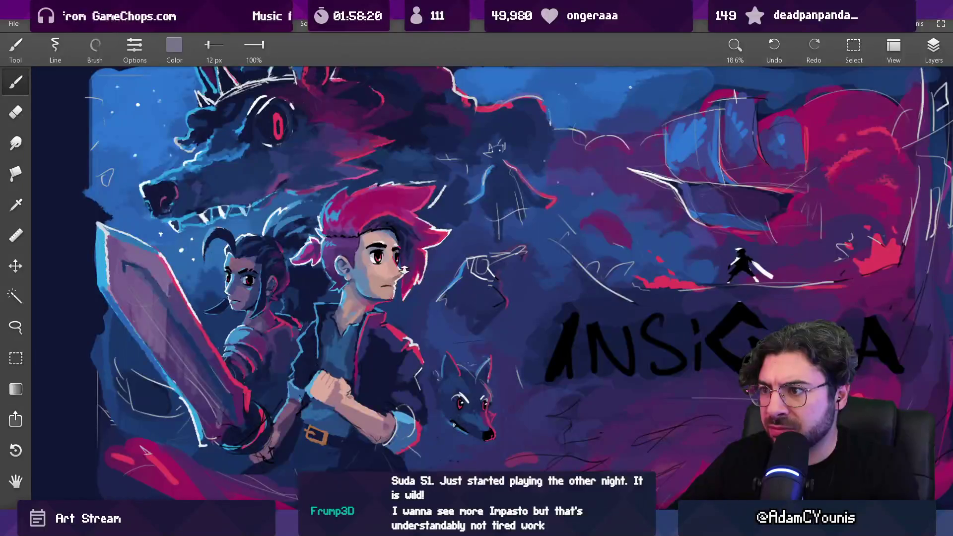
# - Paint black along the inner edge of the hero's right eye, then sample the red eyeliner
pyautogui.scroll(8, 388, 214)
pyautogui.scroll(1, 388, 213)
pyautogui.press('l')
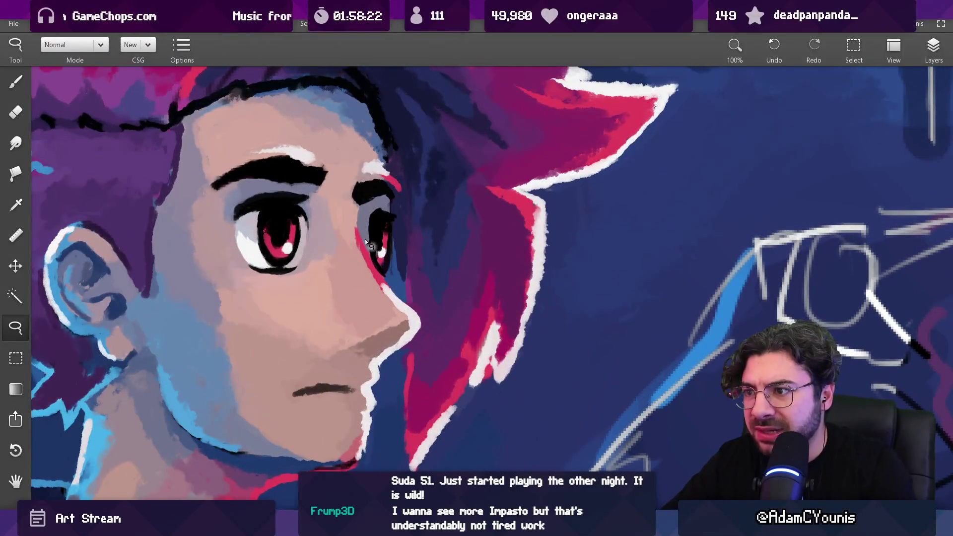
pyautogui.press('b')
pyautogui.keyDown('alt'); pyautogui.click(374, 214); pyautogui.keyUp('alt')
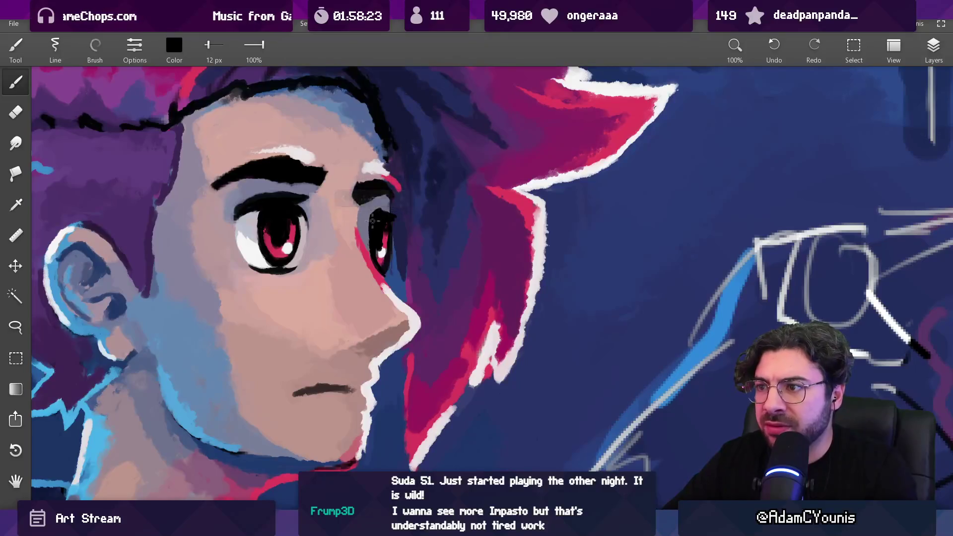
pyautogui.moveTo(372, 219); pyautogui.dragTo(367, 241)
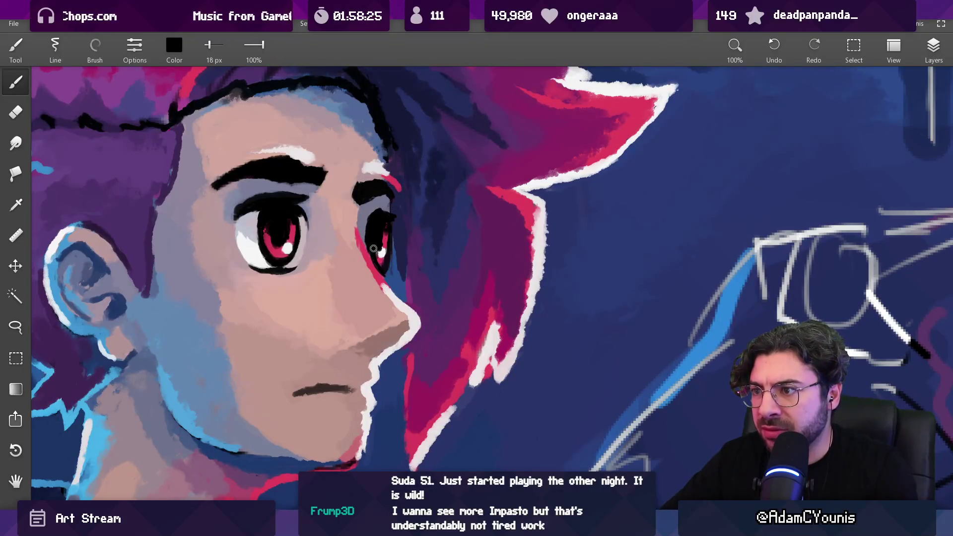
pyautogui.keyDown('alt'); pyautogui.click(364, 252); pyautogui.keyUp('alt')
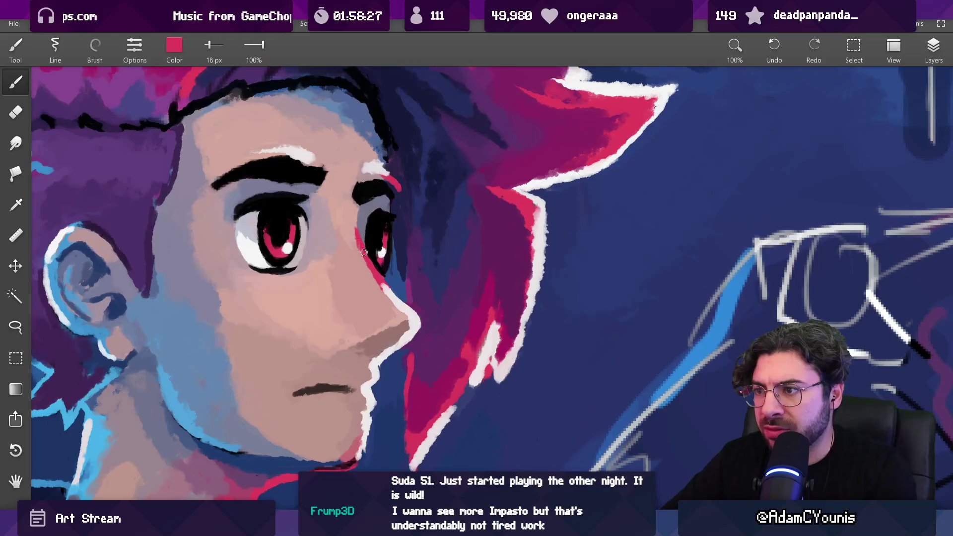
# - Sample the skin, eyebrow black and grey tones, ending on skin pink, and zoom back out
pyautogui.scroll(-3, 366, 257)
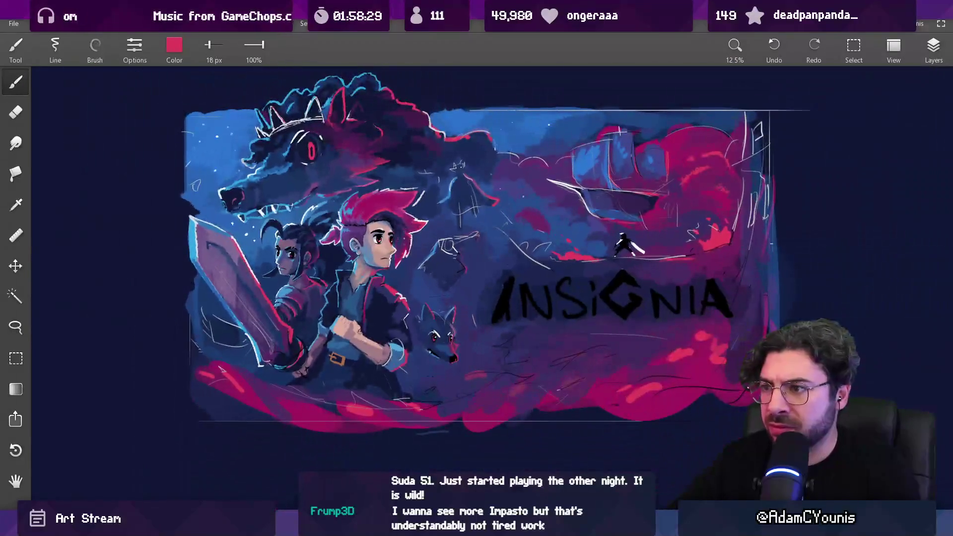
pyautogui.scroll(3, 387, 232)
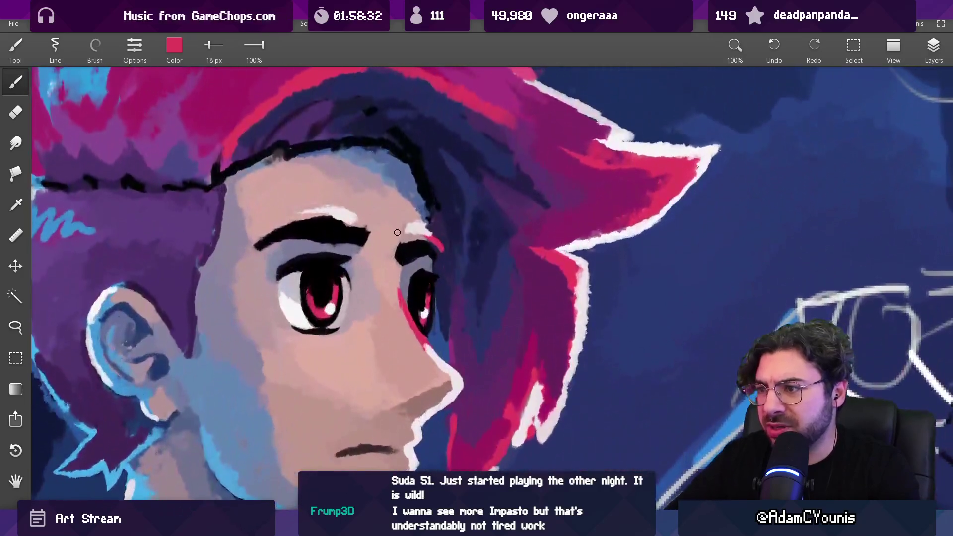
pyautogui.keyDown('alt'); pyautogui.click(397, 245); pyautogui.keyUp('alt')
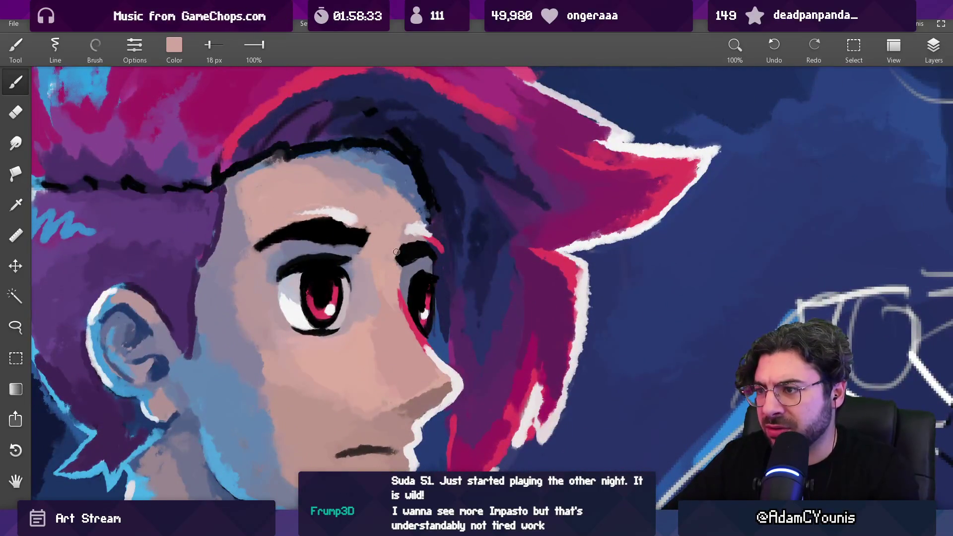
pyautogui.keyDown('alt'); pyautogui.click(357, 246); pyautogui.keyUp('alt')
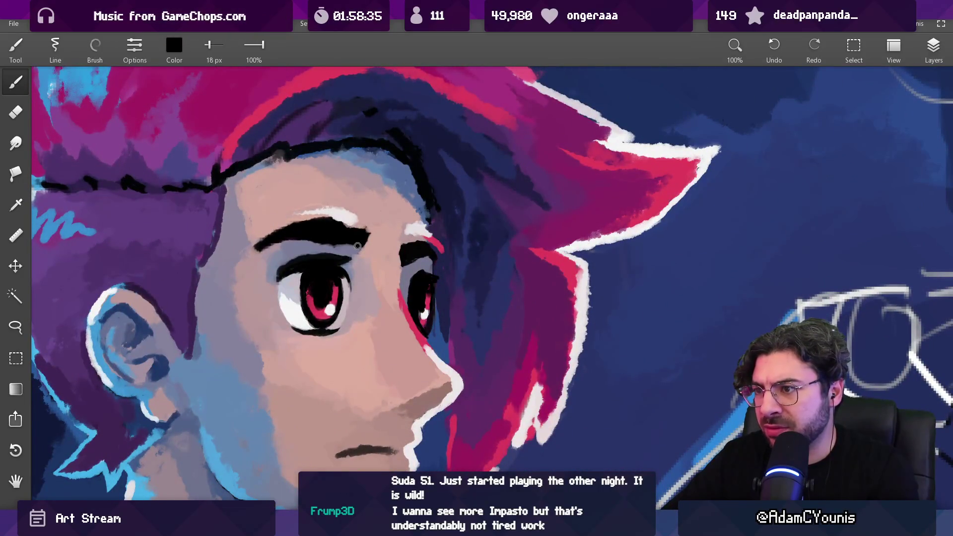
pyautogui.scroll(-3, 366, 242)
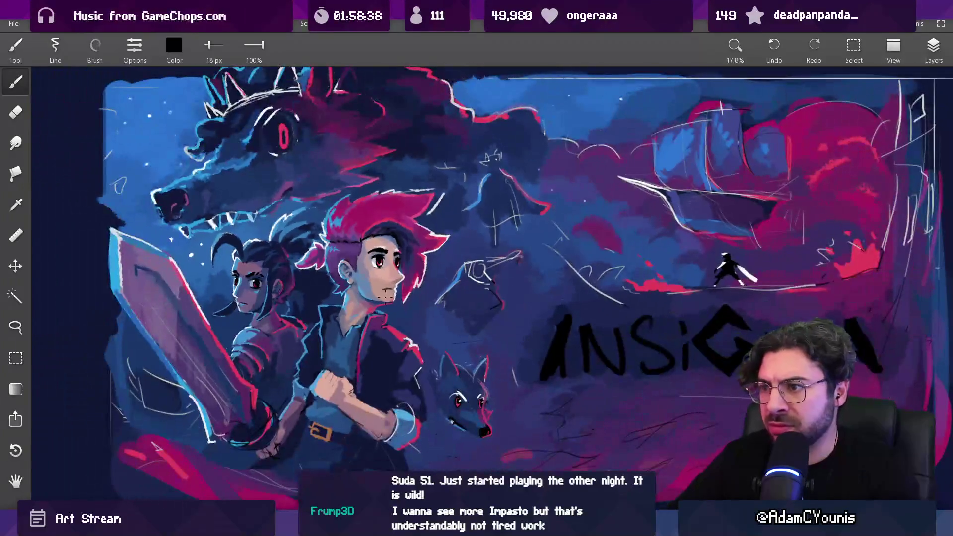
pyautogui.scroll(3, 389, 241)
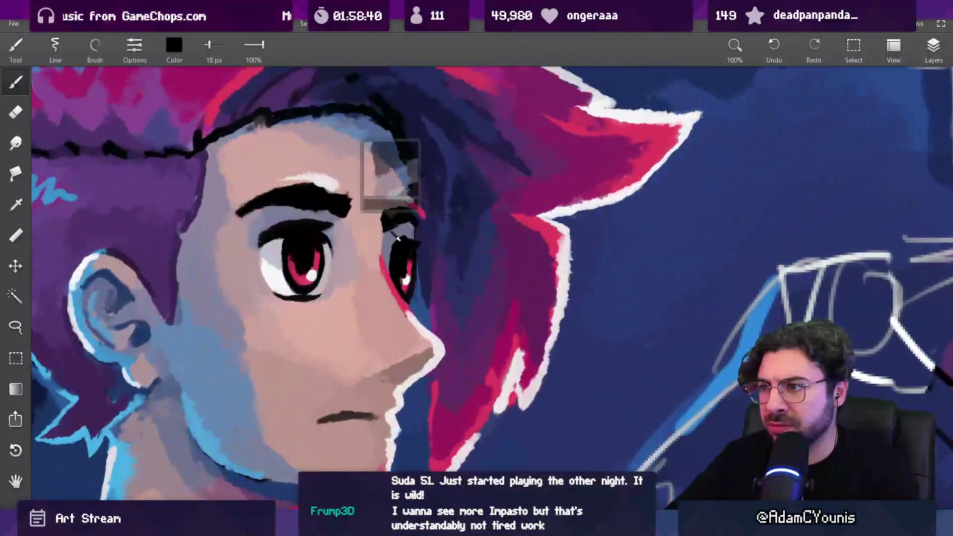
pyautogui.keyDown('alt'); pyautogui.click(385, 233); pyautogui.keyUp('alt')
pyautogui.keyDown('alt'); pyautogui.click(383, 231); pyautogui.keyUp('alt')
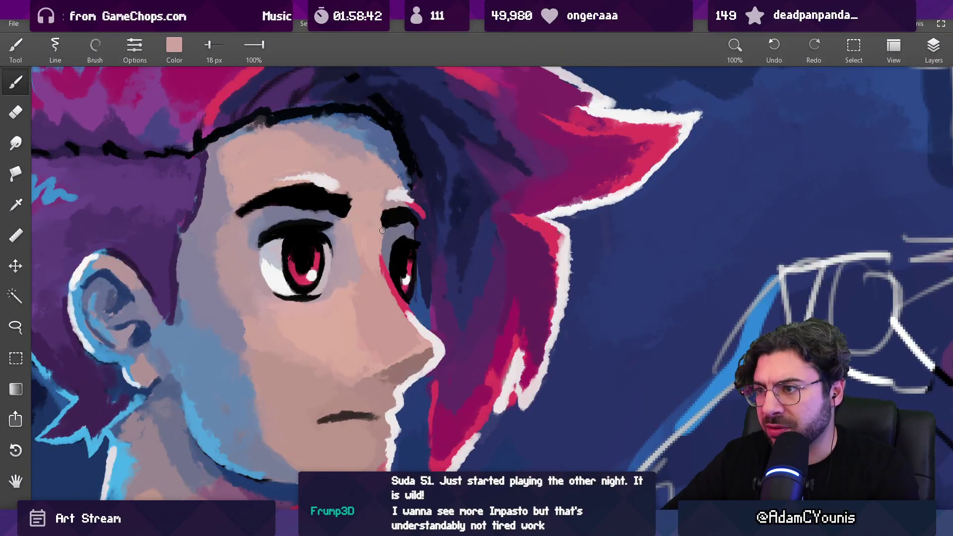
pyautogui.scroll(-3, 396, 205)
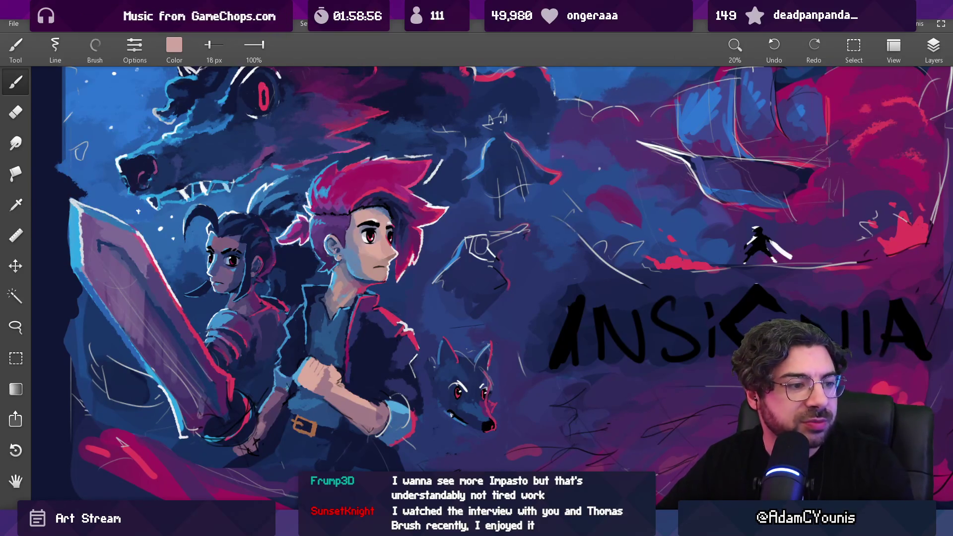
pyautogui.scroll(8, 376, 277)
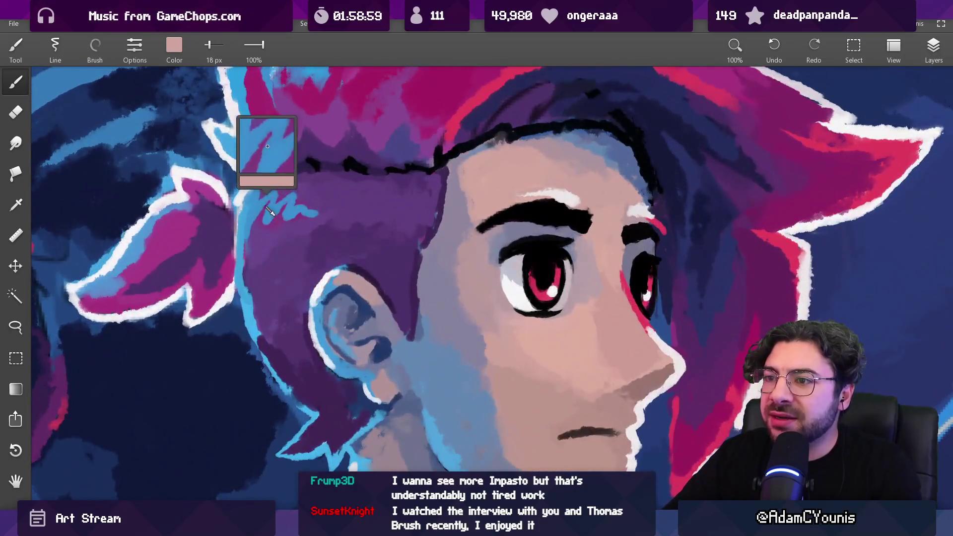
# - Enlarge the brush to 36 px and paint light blue beside the ponytail, dabbed with purple
pyautogui.click(270, 212)
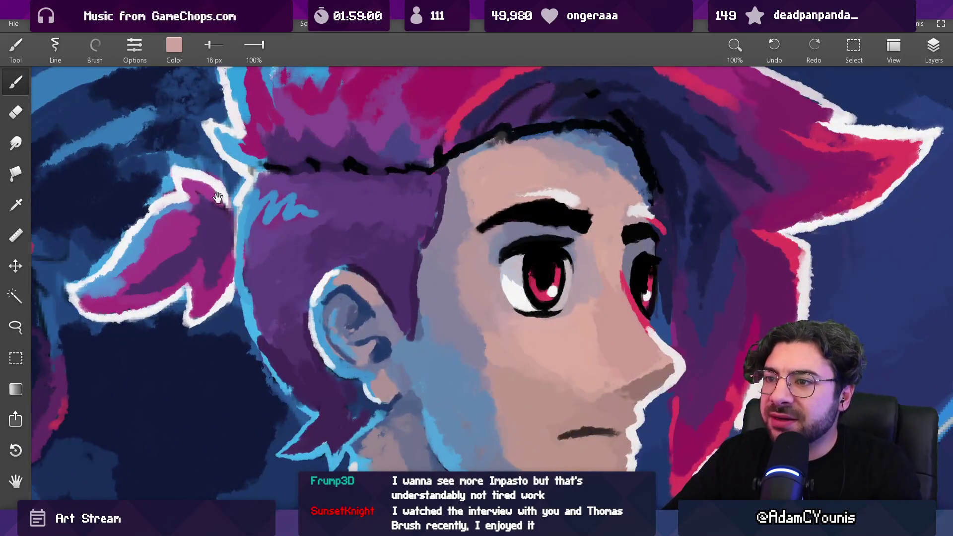
pyautogui.scroll(3, 270, 212)
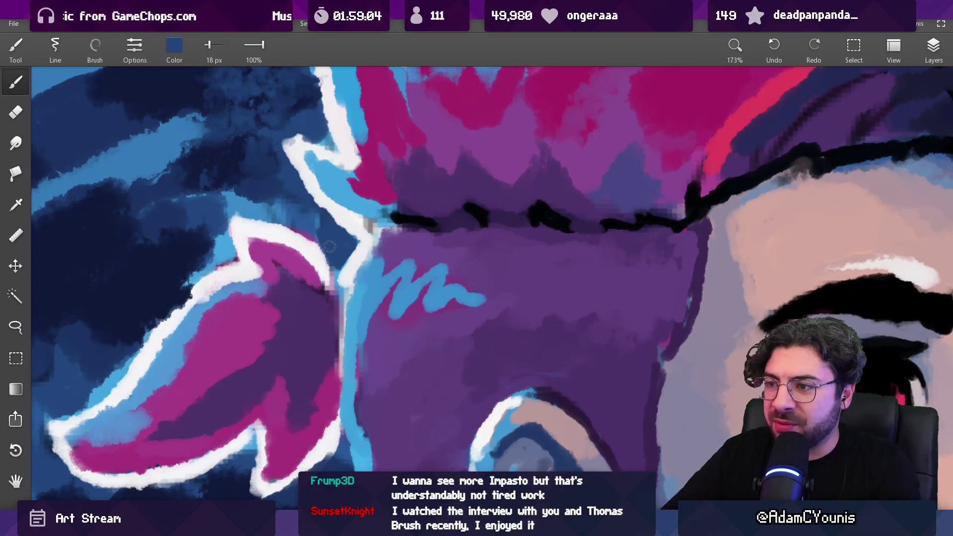
pyautogui.press(']')
pyautogui.press(']')
pyautogui.press(']')
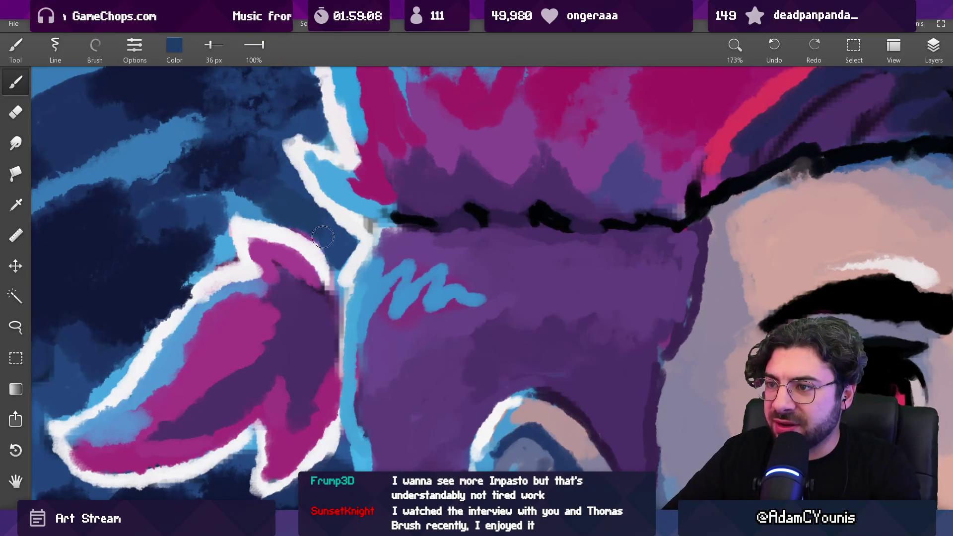
pyautogui.keyDown('alt'); pyautogui.click(362, 216); pyautogui.keyUp('alt')
pyautogui.moveTo(362, 213)
pyautogui.mouseDown()
pyautogui.moveTo(388, 221)
pyautogui.moveTo(384, 229)
pyautogui.moveTo(394, 209)
pyautogui.mouseUp()
pyautogui.scroll(-5, 377, 218)
pyautogui.scroll(5, 387, 221)
pyautogui.keyDown('alt'); pyautogui.click(397, 224); pyautogui.keyUp('alt')
pyautogui.keyDown('alt'); pyautogui.click(392, 199); pyautogui.keyUp('alt')
# - Rework the ponytail's white outline with light blue, a white edge and a small dark stroke
pyautogui.keyDown('alt'); pyautogui.click(382, 208); pyautogui.keyUp('alt')
pyautogui.scroll(-5, 380, 199)
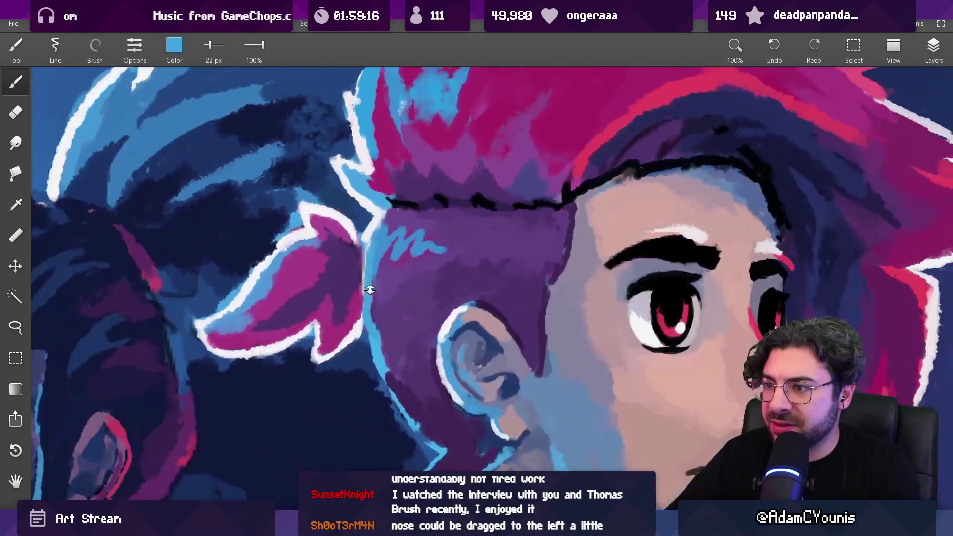
pyautogui.scroll(6, 373, 193)
pyautogui.moveTo(368, 206); pyautogui.dragTo(355, 234)
pyautogui.keyDown('alt'); pyautogui.click(354, 232); pyautogui.keyUp('alt')
pyautogui.keyDown('alt'); pyautogui.click(346, 248); pyautogui.keyUp('alt')
pyautogui.keyDown('alt'); pyautogui.click(378, 209); pyautogui.keyUp('alt')
pyautogui.moveTo(371, 218); pyautogui.dragTo(371, 347)
pyautogui.keyDown('alt'); pyautogui.click(382, 222); pyautogui.keyUp('alt')
pyautogui.moveTo(381, 258); pyautogui.dragTo(375, 348)
pyautogui.keyDown('alt'); pyautogui.click(348, 261); pyautogui.keyUp('alt')
pyautogui.moveTo(359, 240); pyautogui.dragTo(358, 288)
# - Repaint the hair tip with magenta sampled from the hair
pyautogui.keyDown('alt'); pyautogui.click(325, 208); pyautogui.keyUp('alt')
pyautogui.keyDown('alt'); pyautogui.click(239, 198); pyautogui.keyUp('alt')
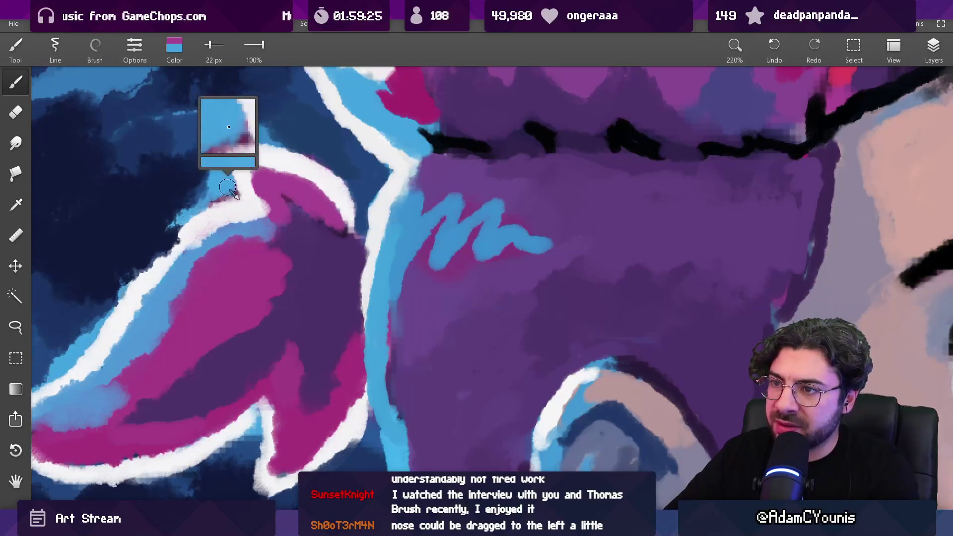
pyautogui.scroll(-10, 372, 290)
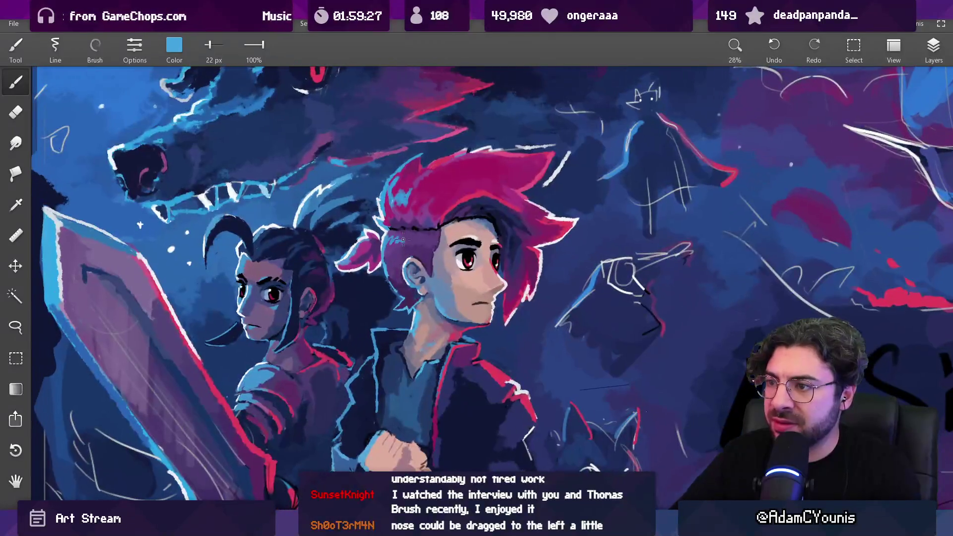
pyautogui.scroll(5, 410, 197)
pyautogui.keyDown('alt'); pyautogui.click(358, 212); pyautogui.keyUp('alt')
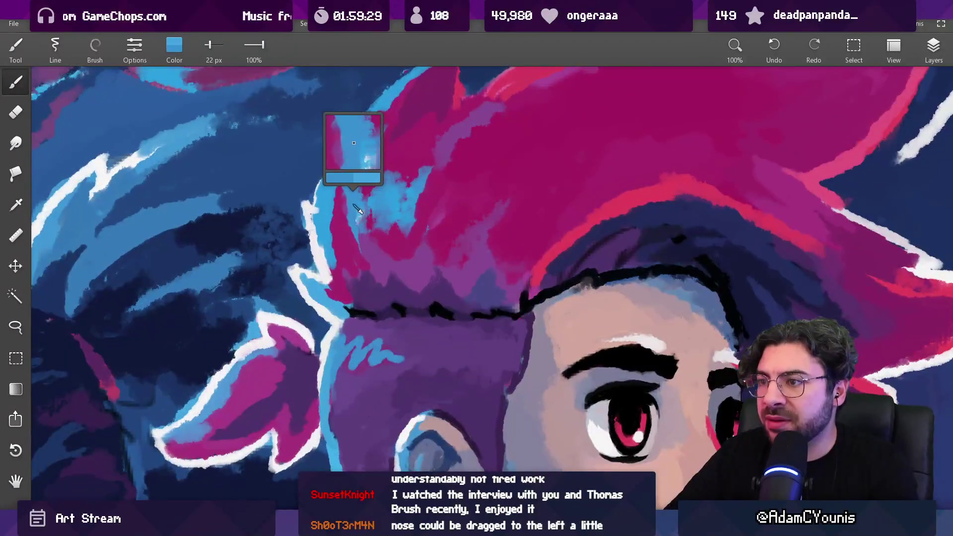
pyautogui.keyDown('alt'); pyautogui.click(403, 176); pyautogui.keyUp('alt')
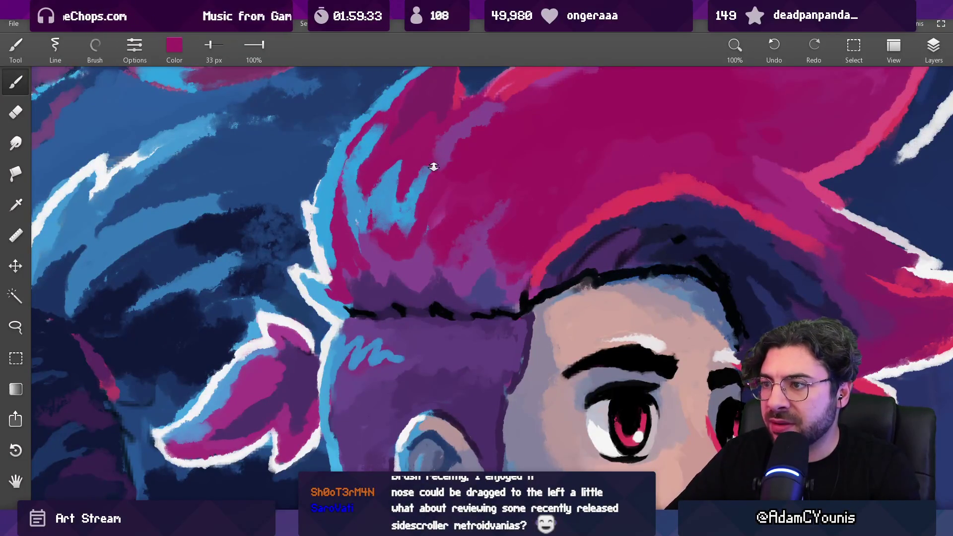
pyautogui.scroll(-4, 434, 167)
pyautogui.scroll(3, 395, 176)
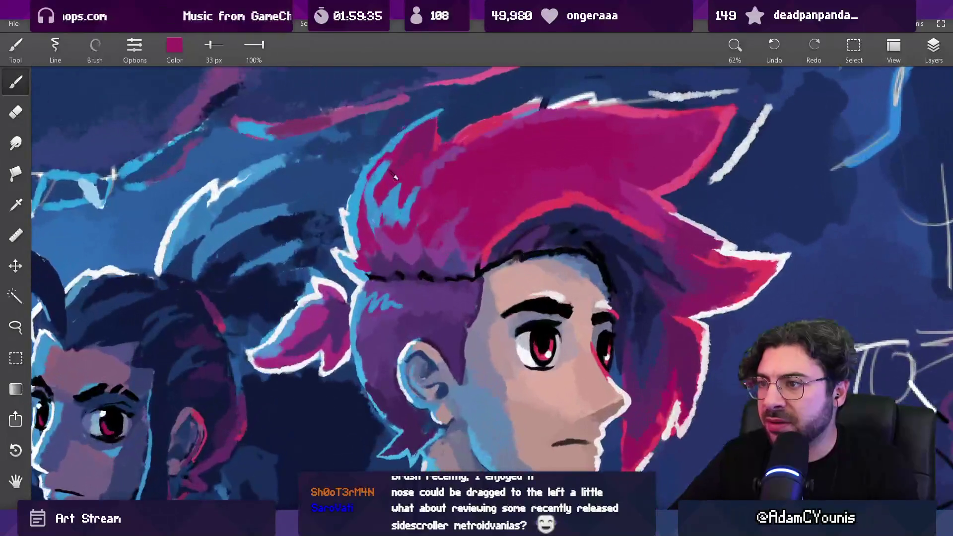
pyautogui.moveTo(396, 177); pyautogui.dragTo(391, 161)
pyautogui.keyDown('alt'); pyautogui.click(383, 191); pyautogui.keyUp('alt')
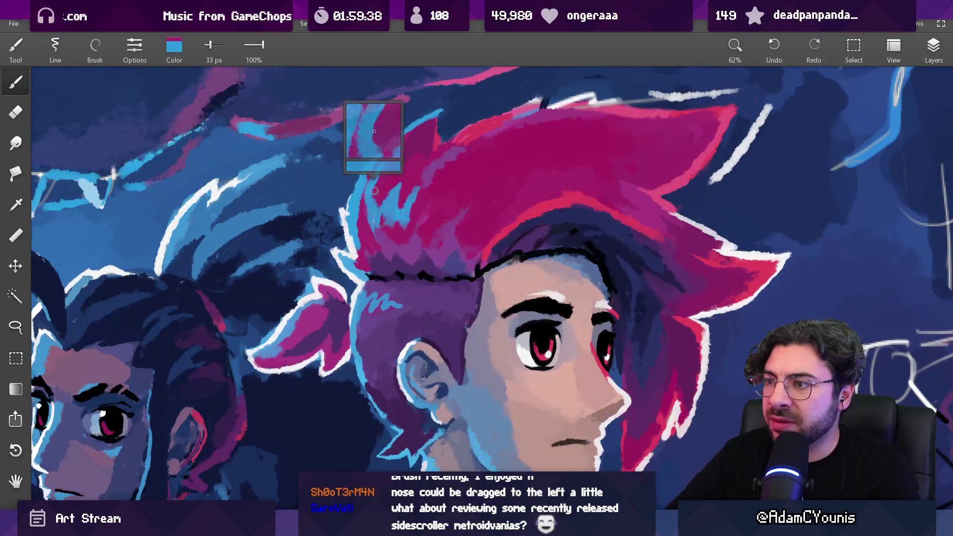
pyautogui.scroll(-1, 388, 196)
pyautogui.scroll(-5, 388, 196)
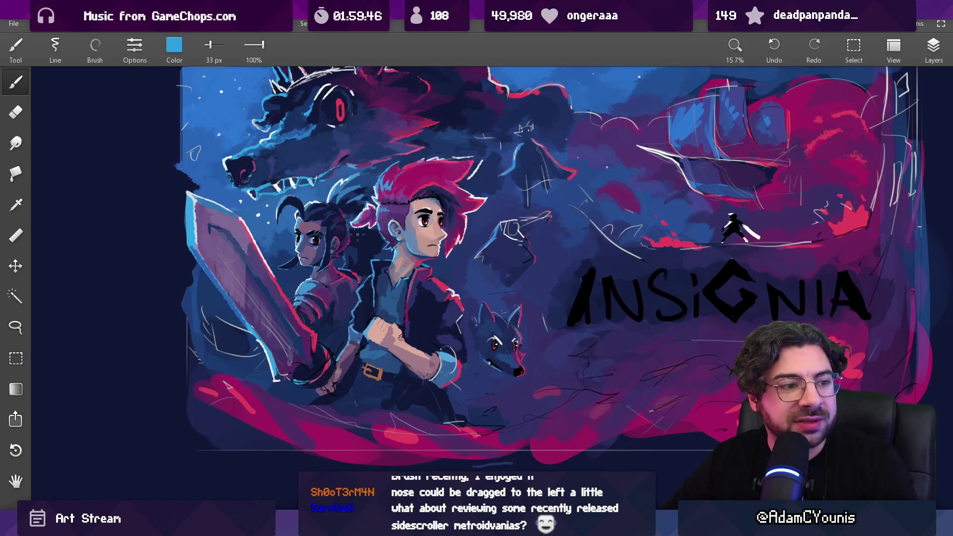
# - Zoom to the hero's face and sample his skin colour and a lighter skin highlight
pyautogui.moveTo(404, 241); pyautogui.dragTo(387, 248)
pyautogui.moveTo(432, 225); pyautogui.dragTo(417, 162)
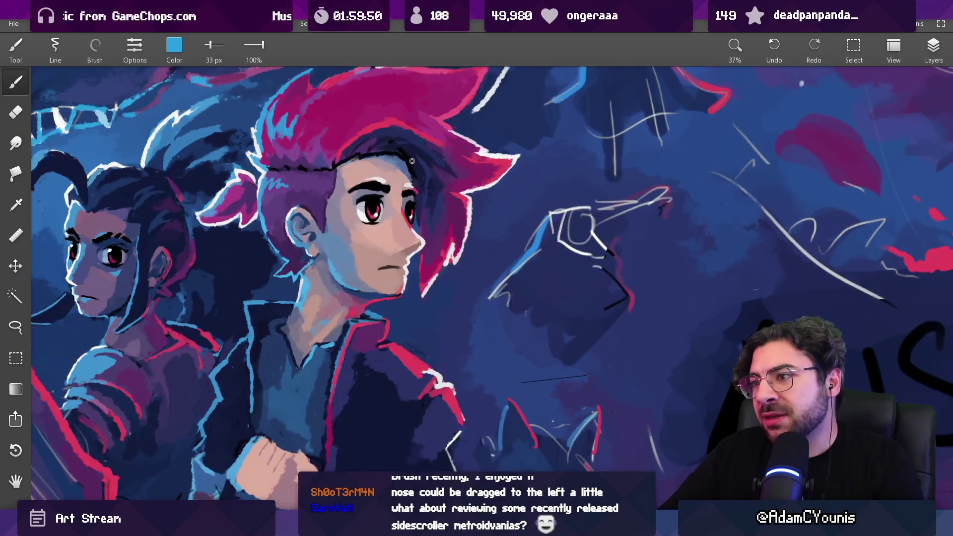
pyautogui.moveTo(408, 210); pyautogui.dragTo(395, 330)
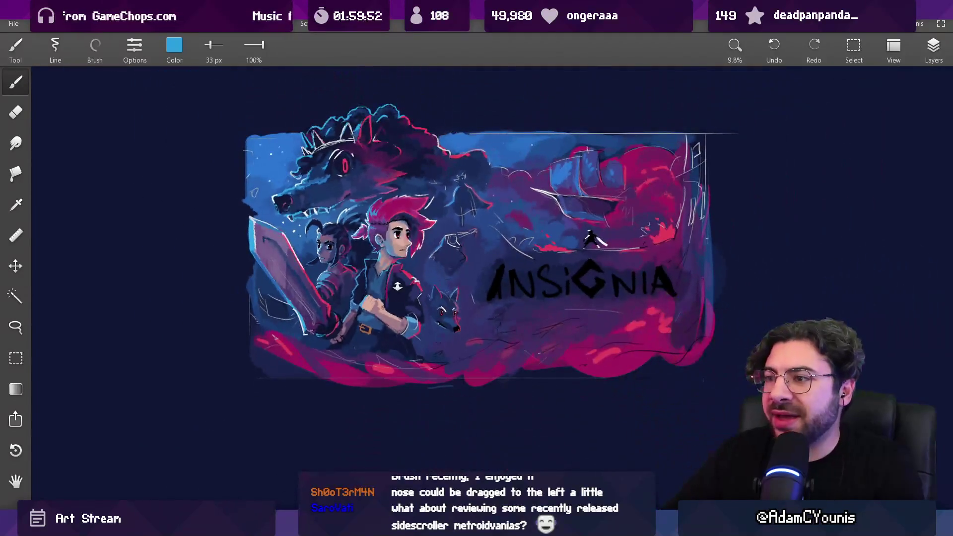
pyautogui.moveTo(416, 226); pyautogui.dragTo(416, 164)
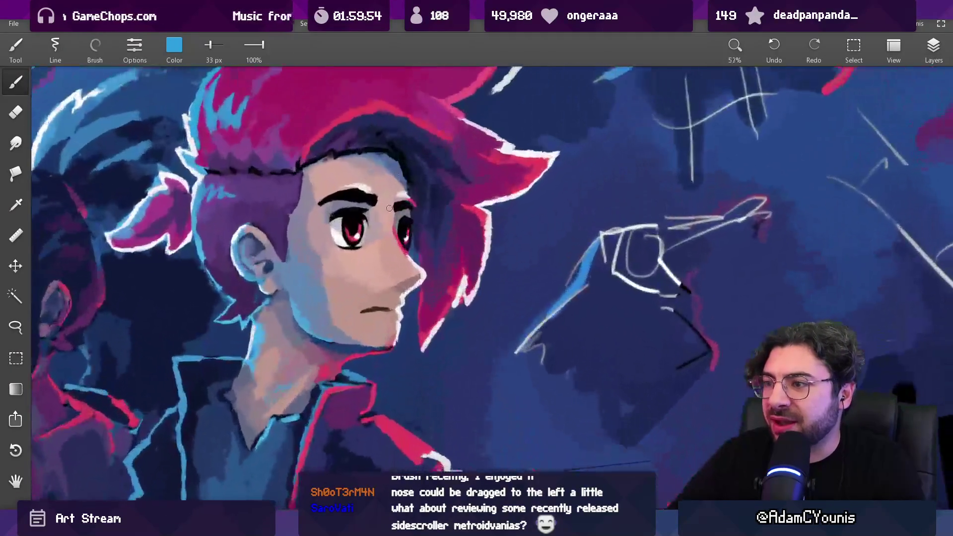
pyautogui.keyDown('alt'); pyautogui.click(415, 263); pyautogui.keyUp('alt')
pyautogui.moveTo(415, 263); pyautogui.dragTo(406, 250)
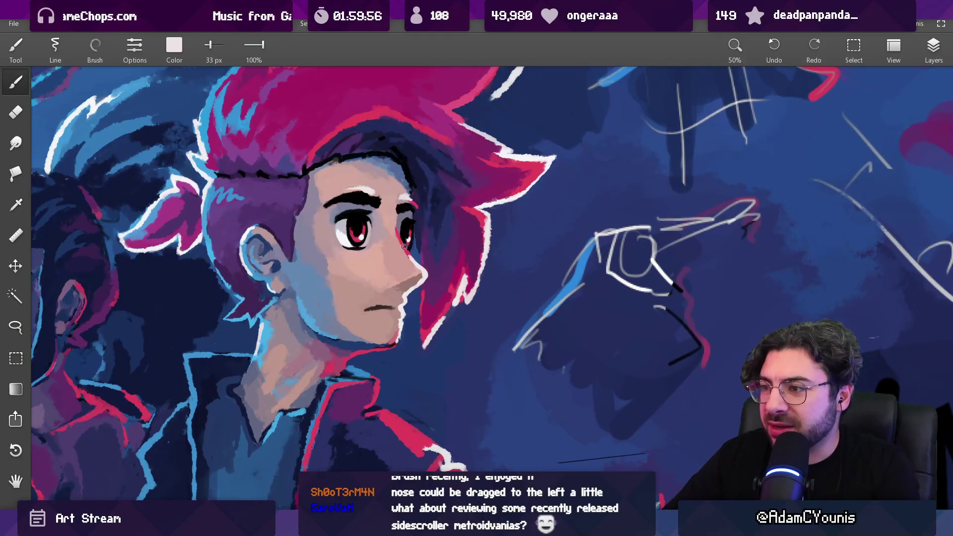
pyautogui.keyDown('alt'); pyautogui.click(408, 251); pyautogui.keyUp('alt')
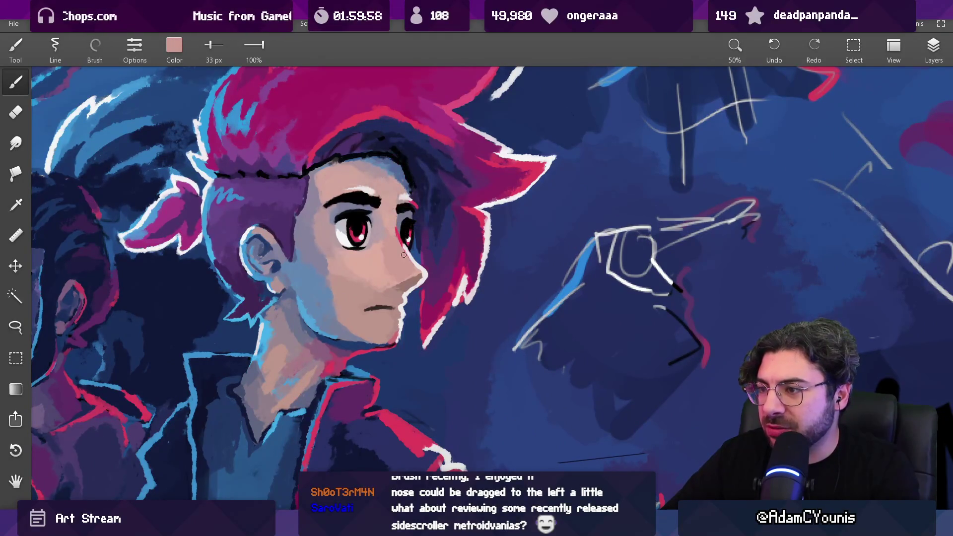
pyautogui.moveTo(405, 256); pyautogui.dragTo(414, 202)
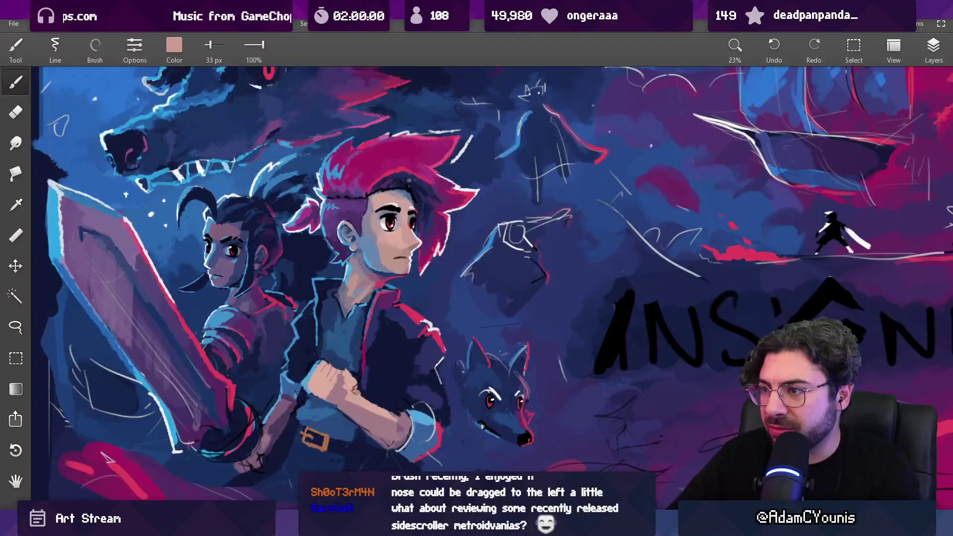
pyautogui.click(413, 201)
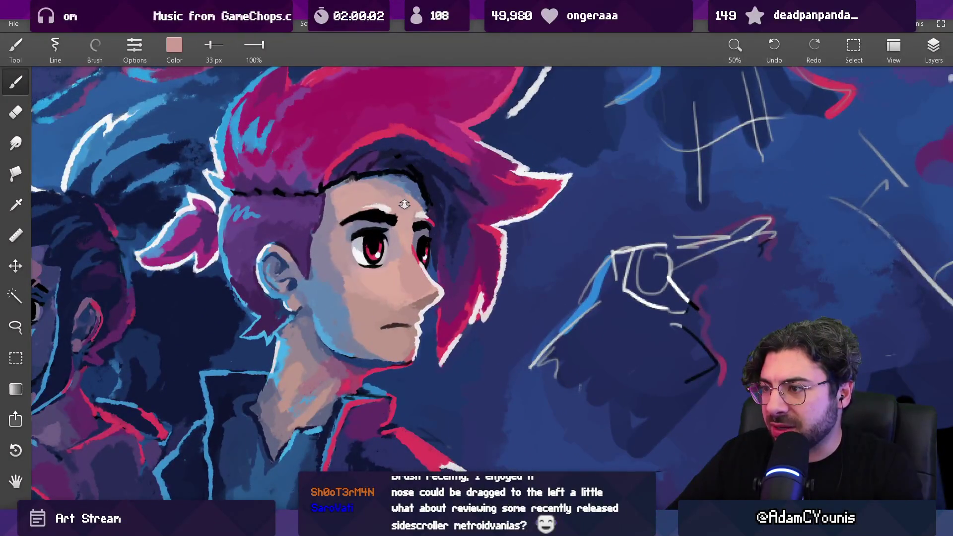
# - Lasso a selection around the hero's eye and zoom in close on his face
pyautogui.press('l')
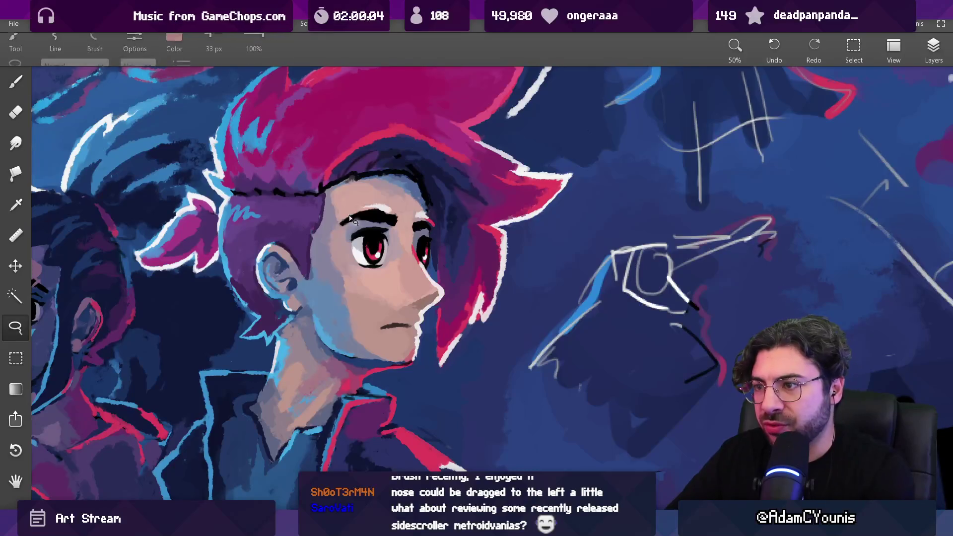
pyautogui.moveTo(353, 200); pyautogui.dragTo(342, 222)
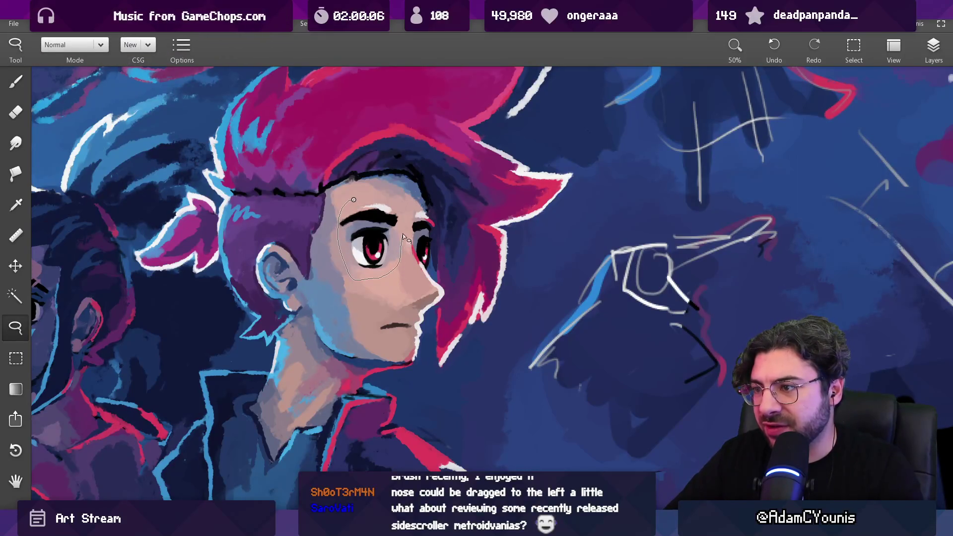
pyautogui.moveTo(384, 196); pyautogui.dragTo(380, 197)
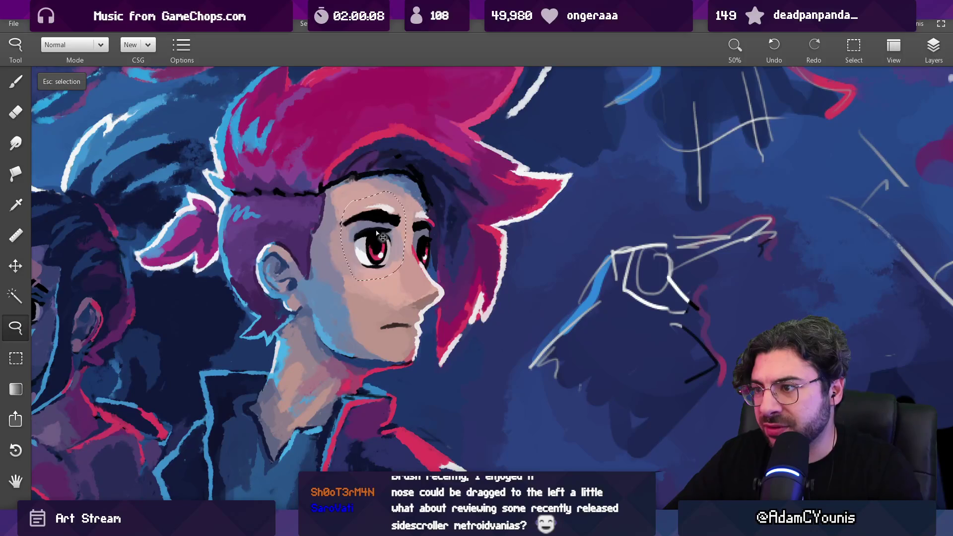
pyautogui.press('Escape')
pyautogui.press('b')
pyautogui.scroll(-5, 374, 263)
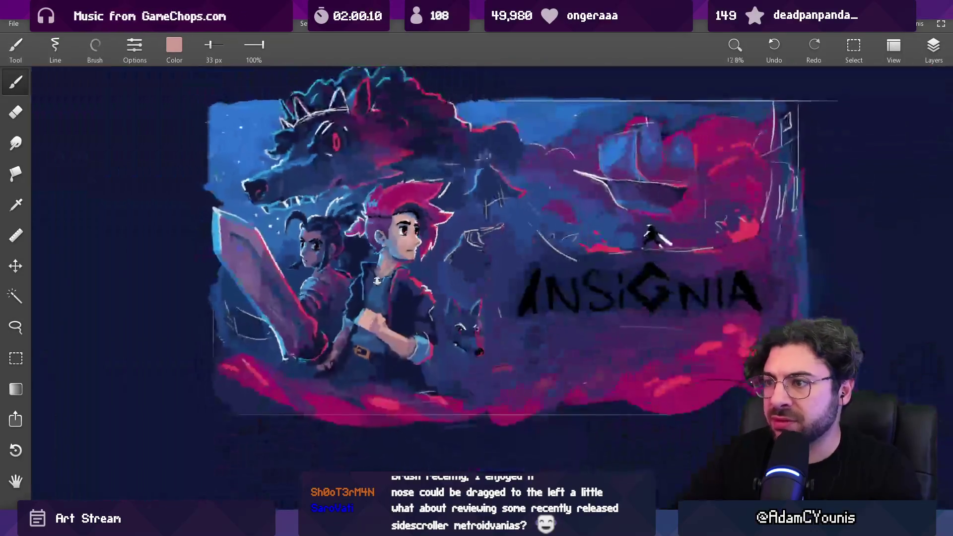
pyautogui.hotkey('ctrl', 'z')
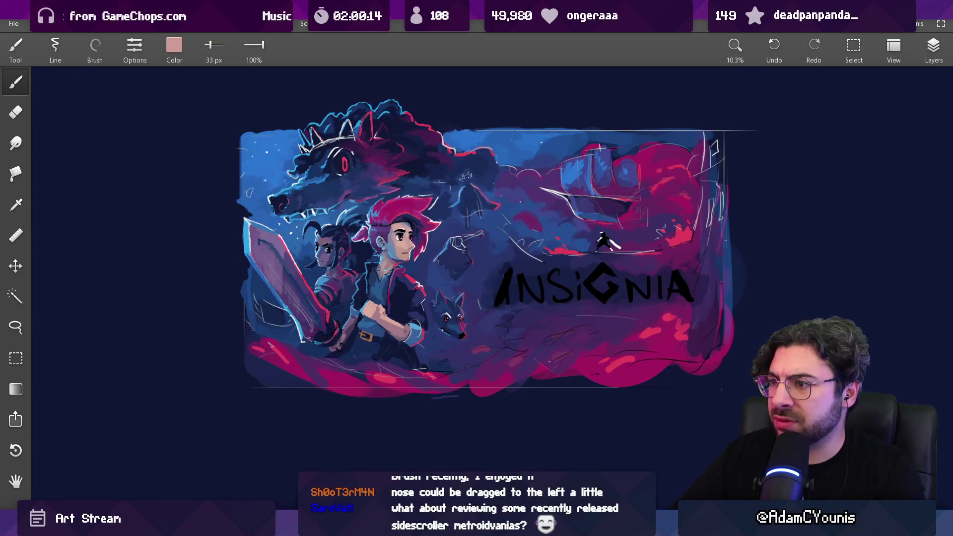
pyautogui.scroll(3, 407, 250)
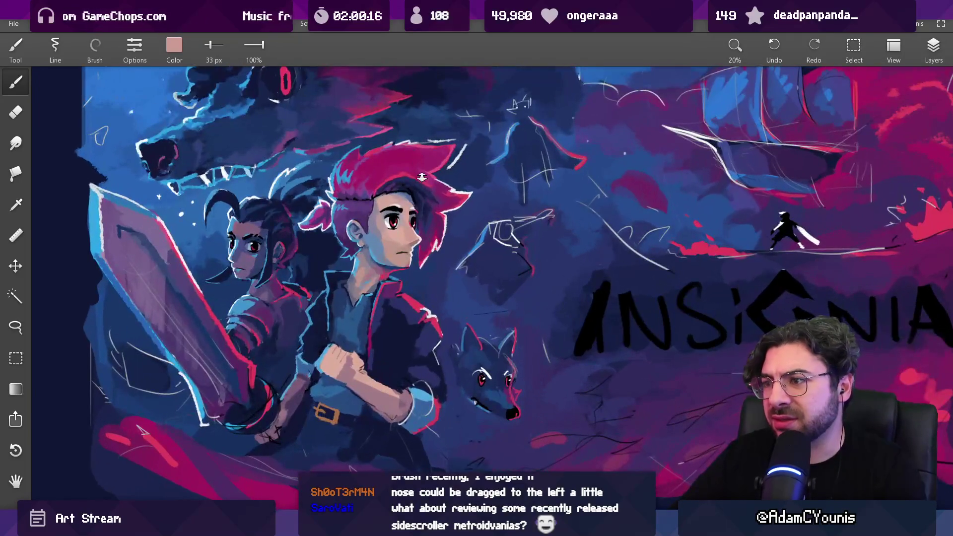
pyautogui.scroll(5, 421, 214)
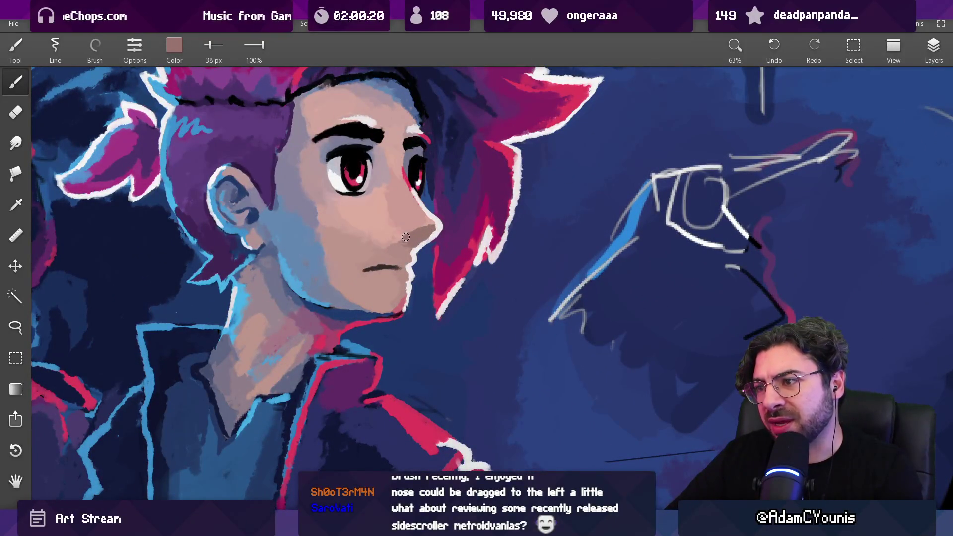
# - Sample the face's skin tone and a paler mauve, enlarging the brush slightly
pyautogui.scroll(-6, 417, 229)
pyautogui.scroll(6, 377, 211)
pyautogui.keyDown('alt'); pyautogui.click(377, 212); pyautogui.keyUp('alt')
pyautogui.press(']')
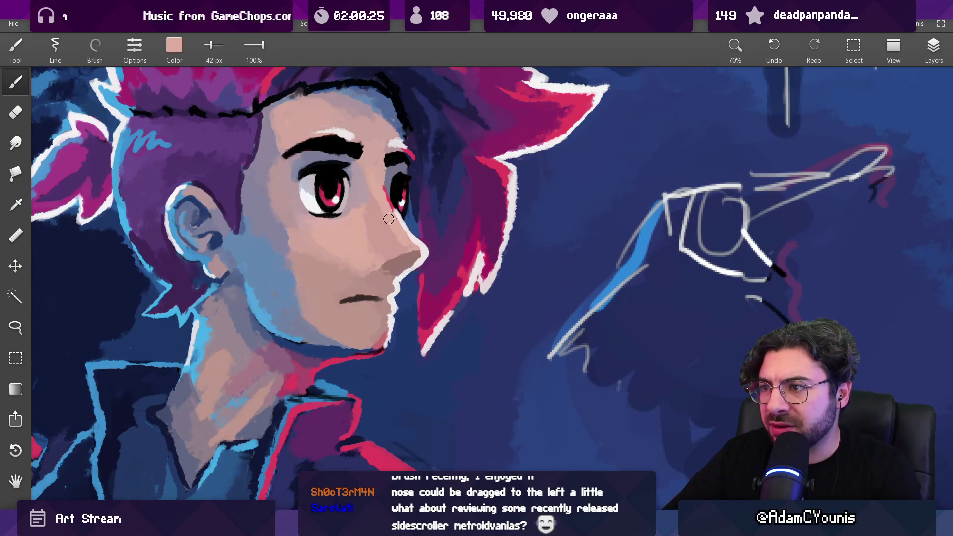
pyautogui.scroll(-5, 392, 286)
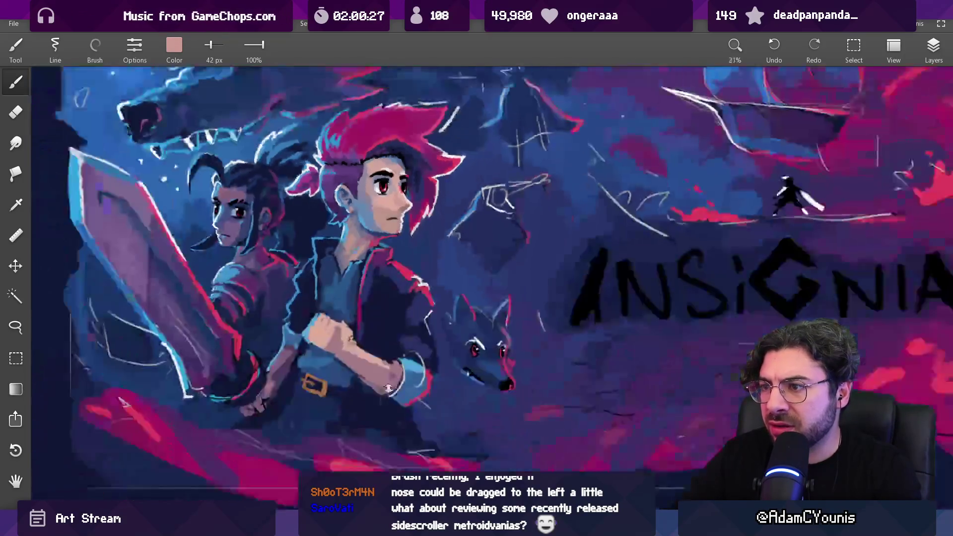
pyautogui.scroll(-2, 386, 282)
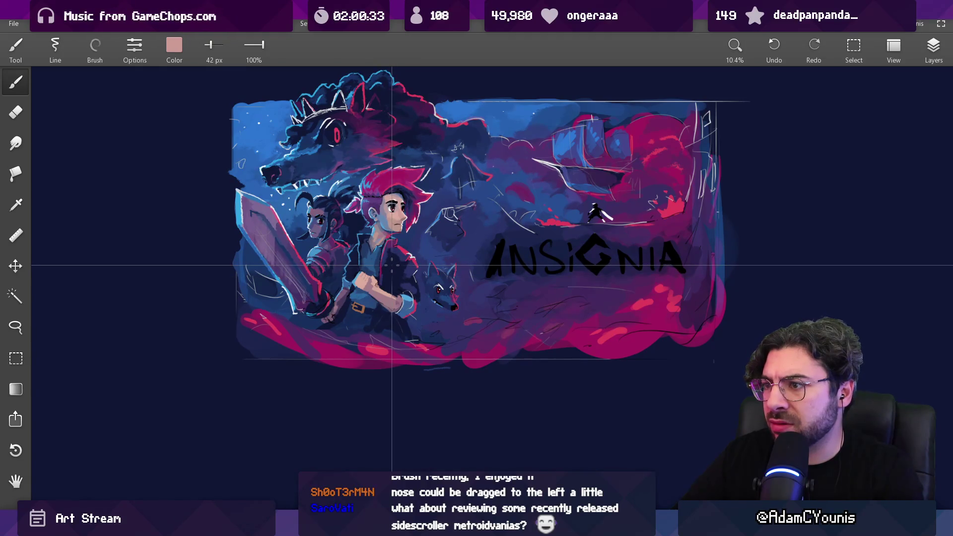
pyautogui.scroll(5, 392, 201)
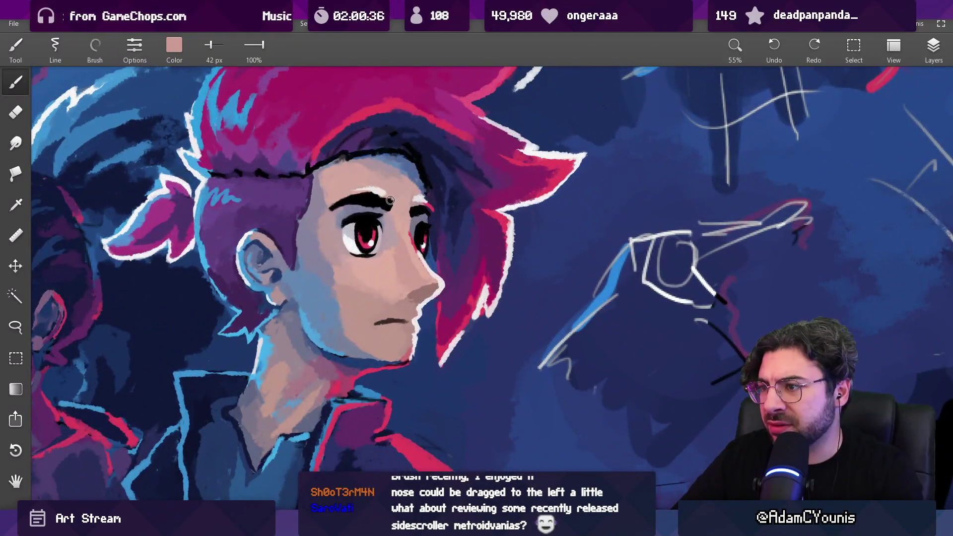
pyautogui.moveTo(390, 200); pyautogui.dragTo(399, 229)
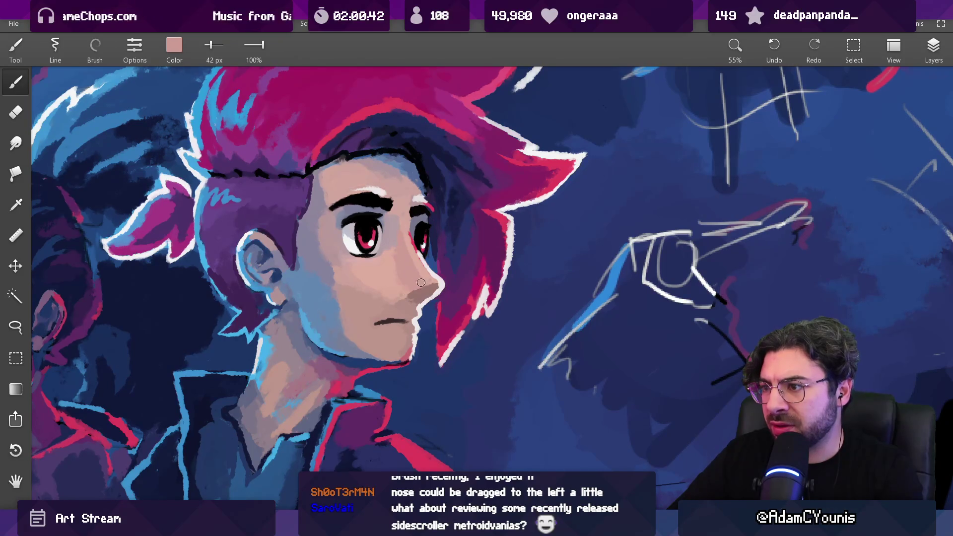
# - Sample shadow and light skin tones around the nose, shrinking the brush to 27 px
pyautogui.scroll(-5, 421, 278)
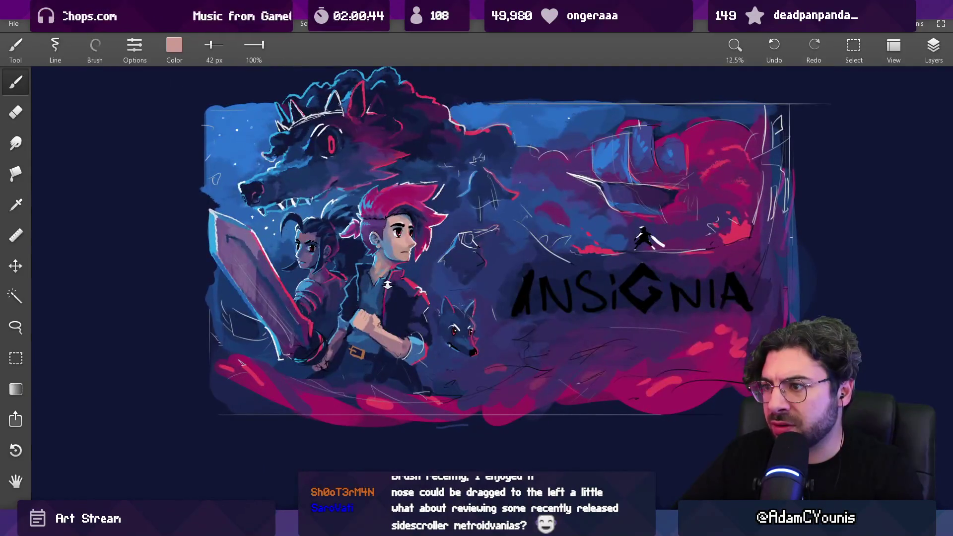
pyautogui.scroll(6, 399, 261)
pyautogui.moveTo(411, 232); pyautogui.dragTo(412, 230)
pyautogui.scroll(-5, 409, 238)
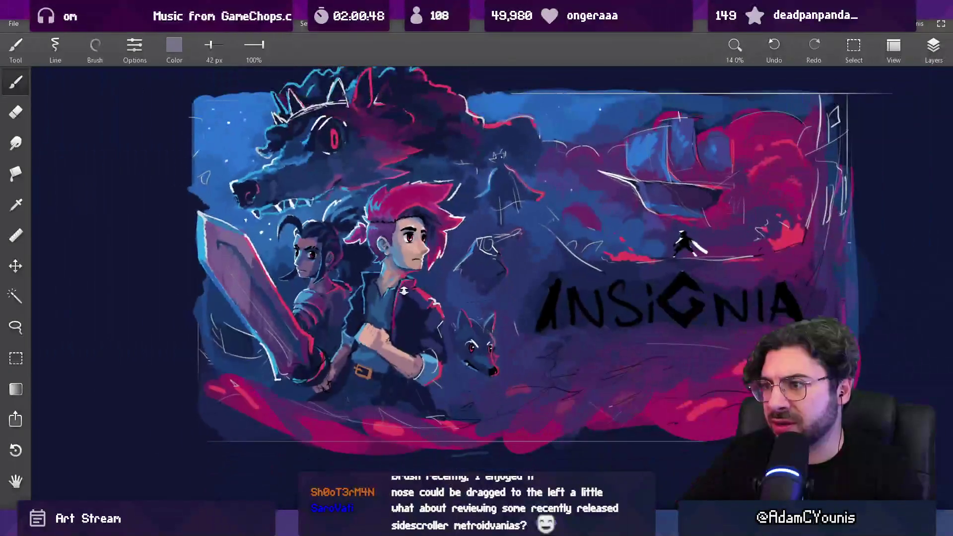
pyautogui.scroll(5, 427, 212)
pyautogui.click(415, 224)
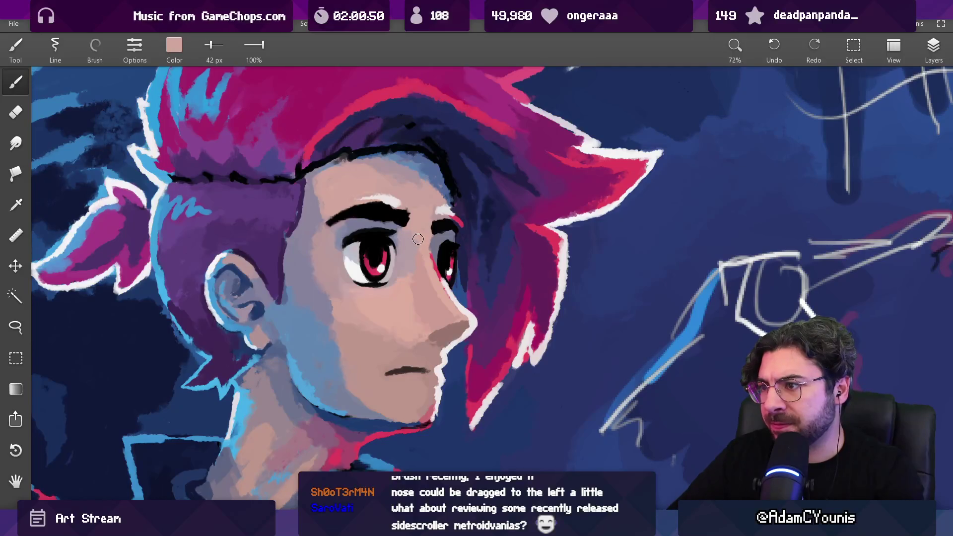
pyautogui.moveTo(441, 288); pyautogui.dragTo(465, 326)
pyautogui.press('[')
pyautogui.press('[')
pyautogui.press('[')
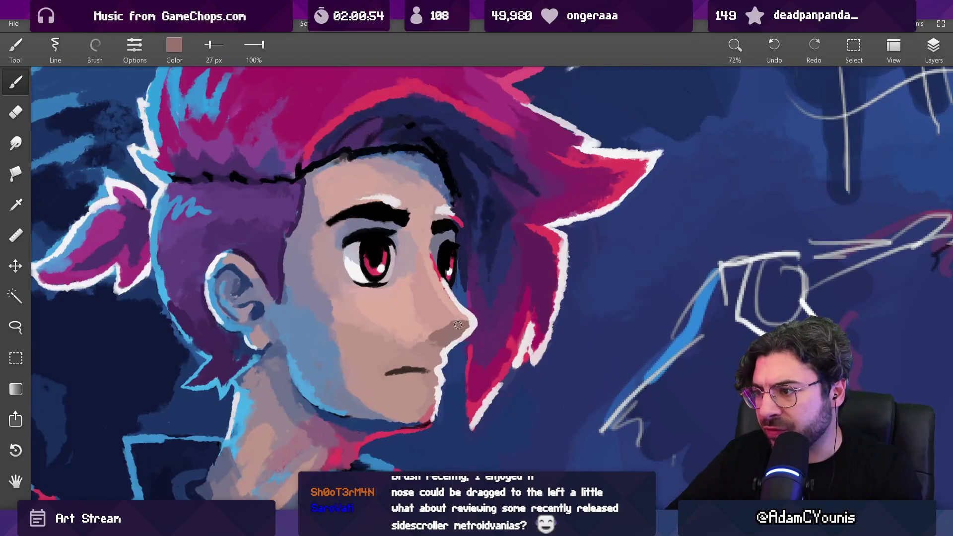
pyautogui.moveTo(452, 326); pyautogui.dragTo(441, 330)
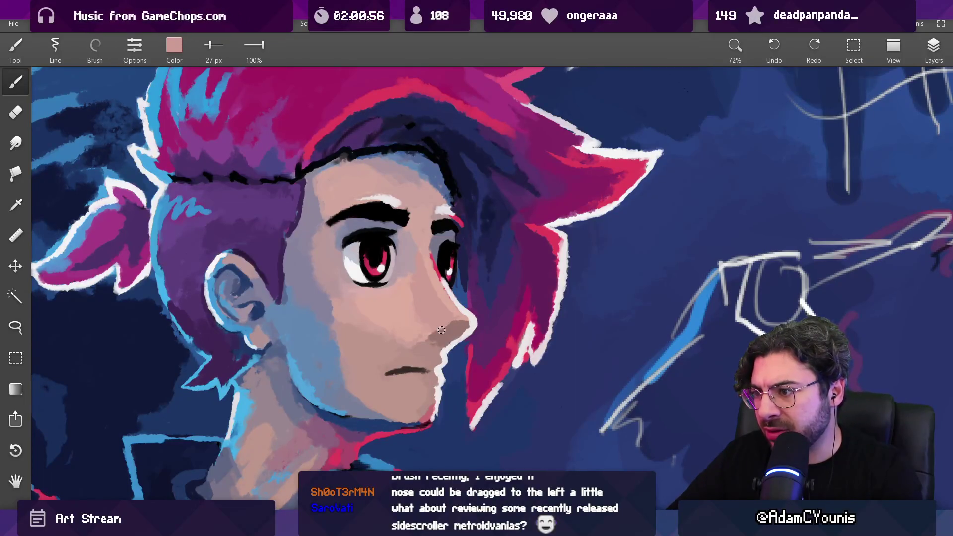
pyautogui.scroll(-6, 454, 321)
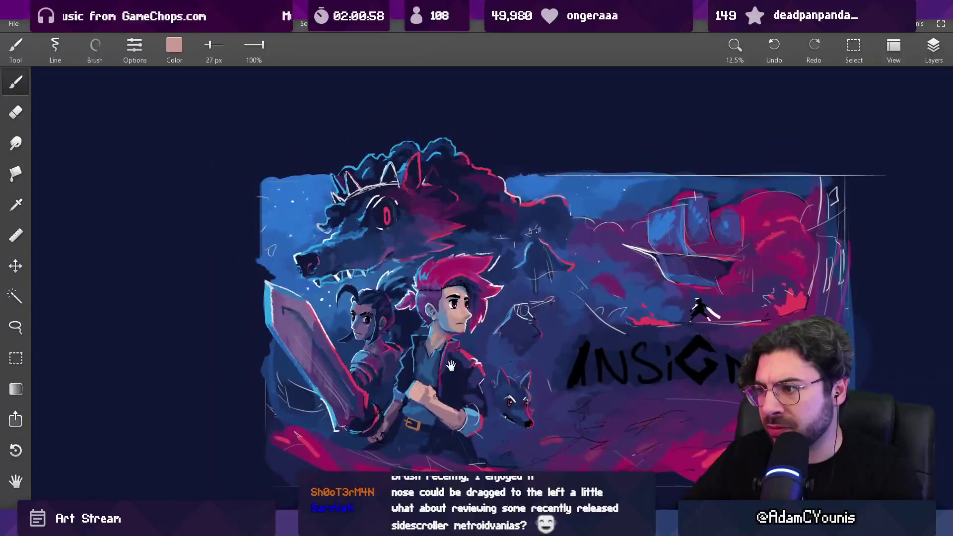
# - Zoom in and out to check the face, then sample a muted skin tone
pyautogui.scroll(6, 451, 345)
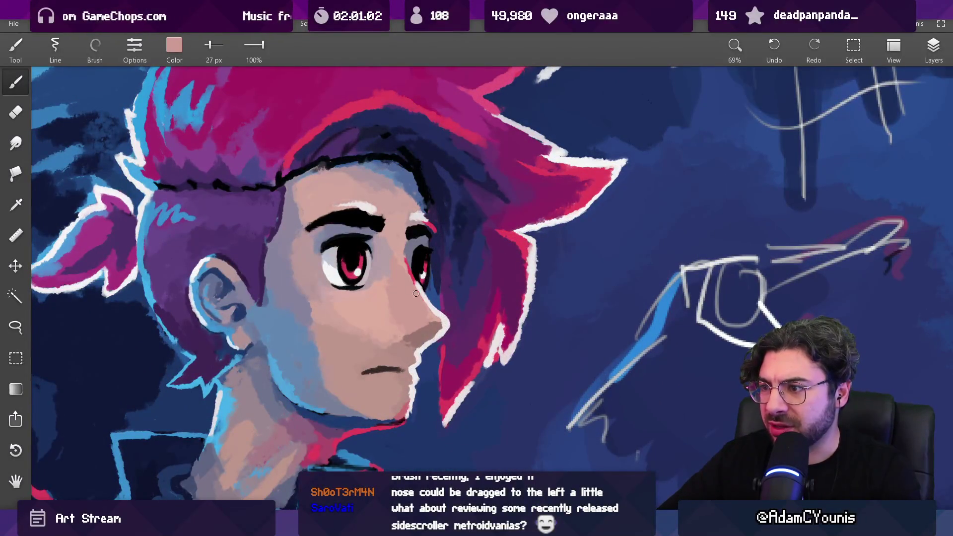
pyautogui.scroll(-5, 405, 276)
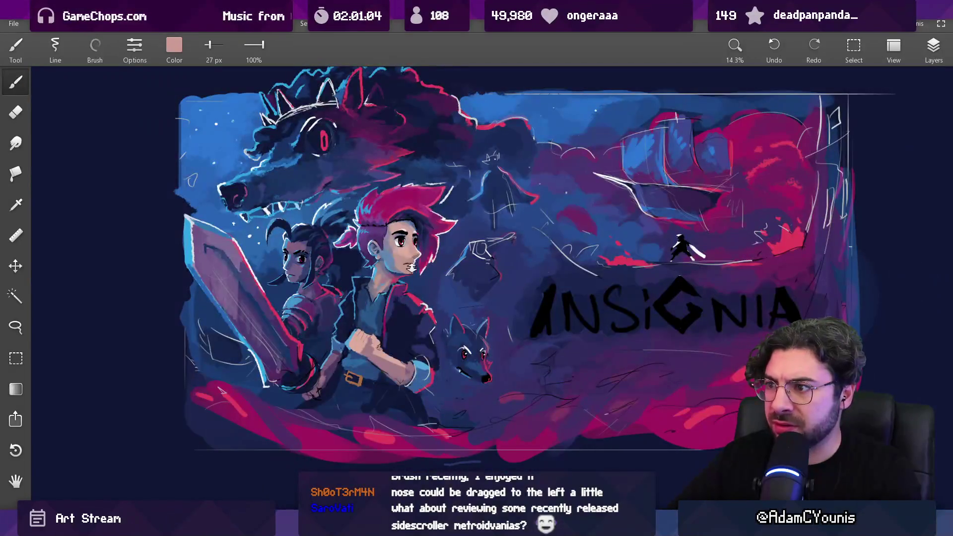
pyautogui.scroll(5, 418, 240)
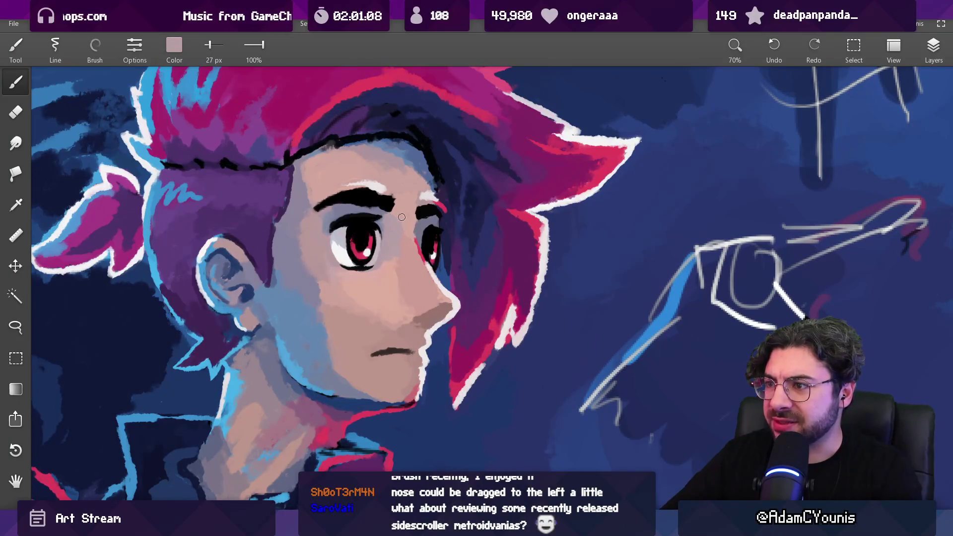
pyautogui.scroll(-5, 403, 224)
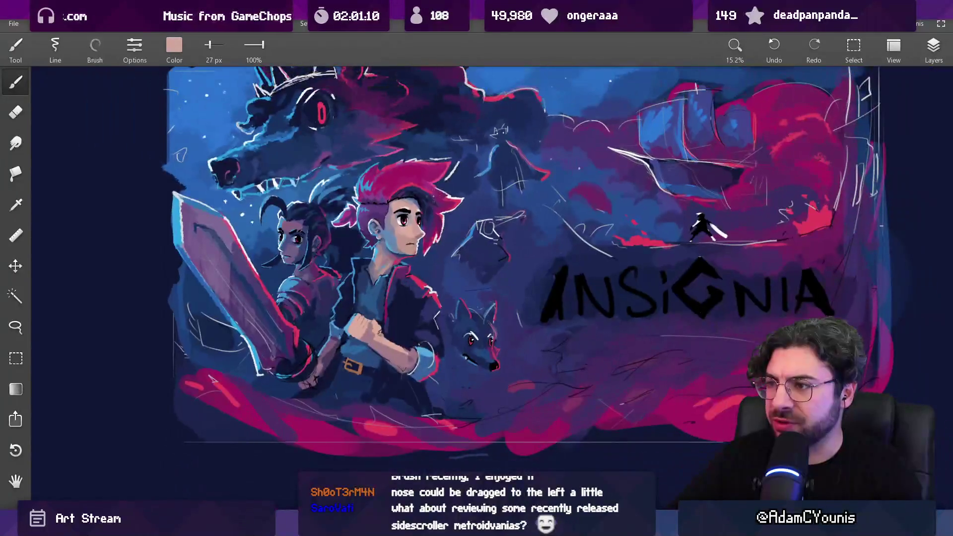
pyautogui.scroll(5, 418, 225)
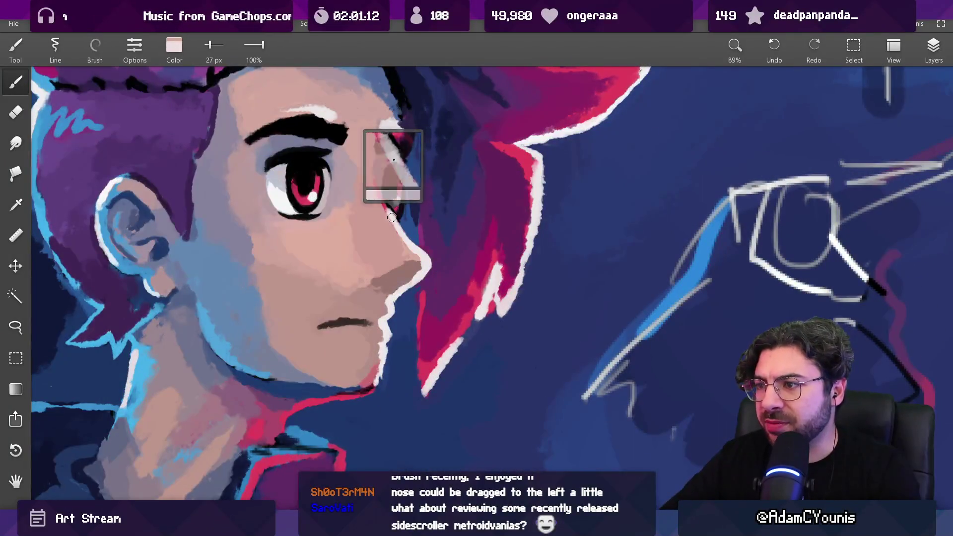
pyautogui.scroll(-6, 404, 252)
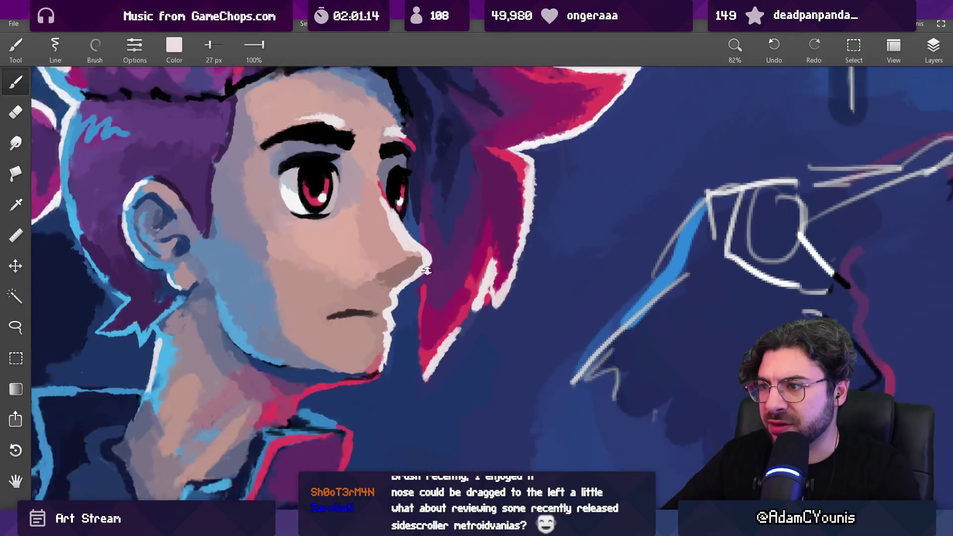
pyautogui.scroll(6, 450, 221)
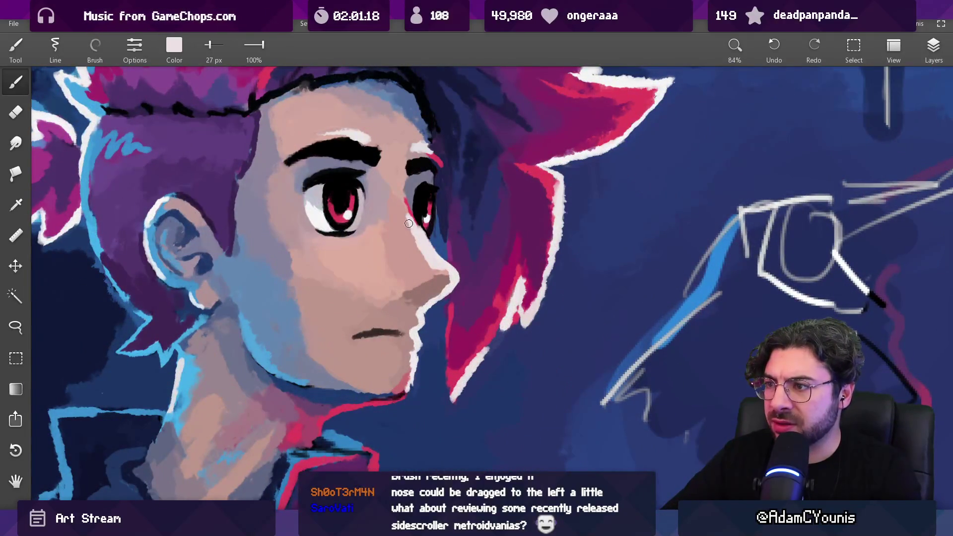
pyautogui.keyDown('alt'); pyautogui.click(405, 208); pyautogui.keyUp('alt')
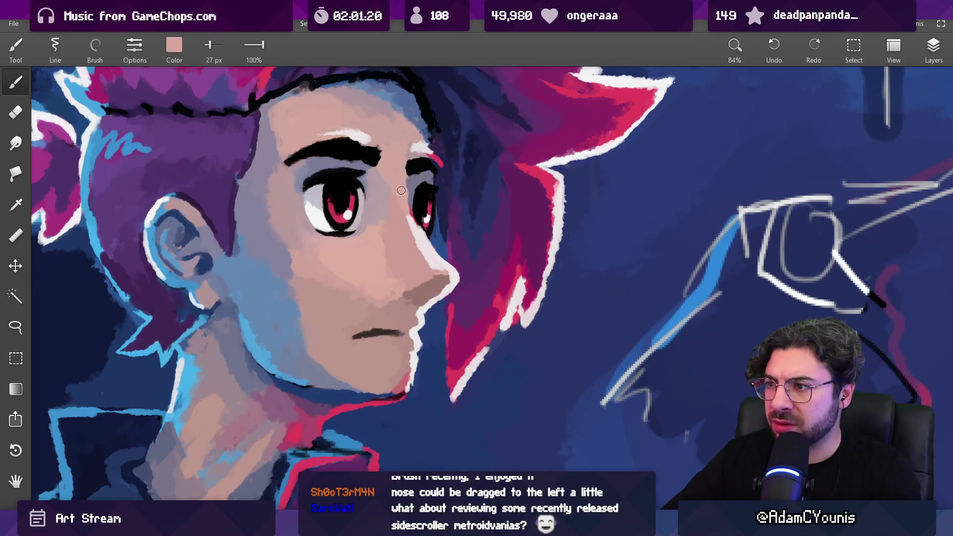
# - Sample the skin near the eye and the greyish mauve-pink from the forehead
pyautogui.scroll(-5, 389, 174)
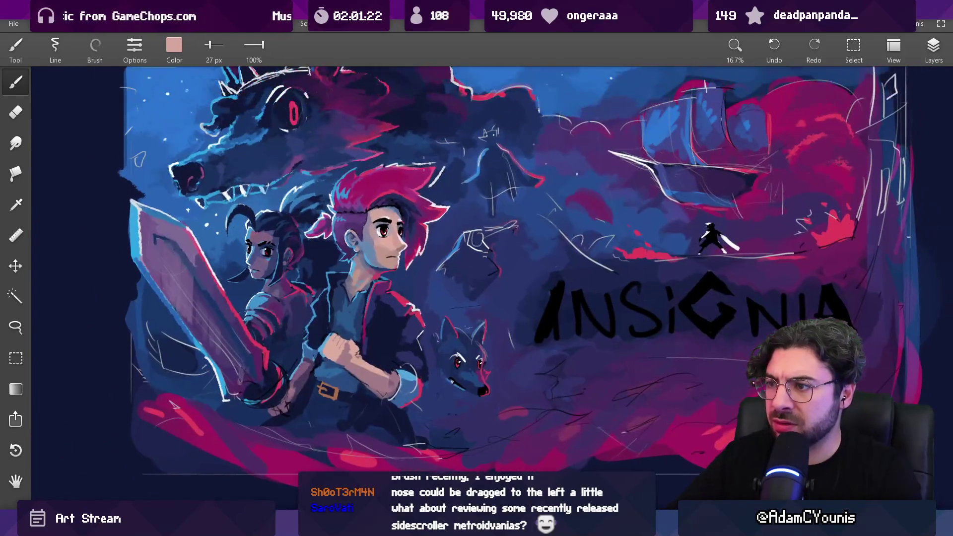
pyautogui.scroll(4, 397, 232)
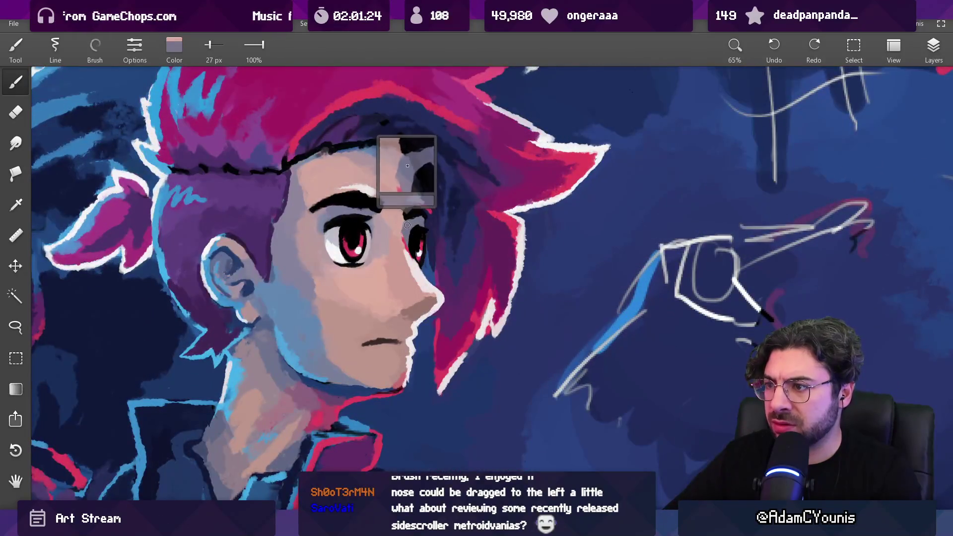
pyautogui.keyDown('alt'); pyautogui.click(403, 233); pyautogui.keyUp('alt')
pyautogui.moveTo(403, 233); pyautogui.dragTo(423, 217)
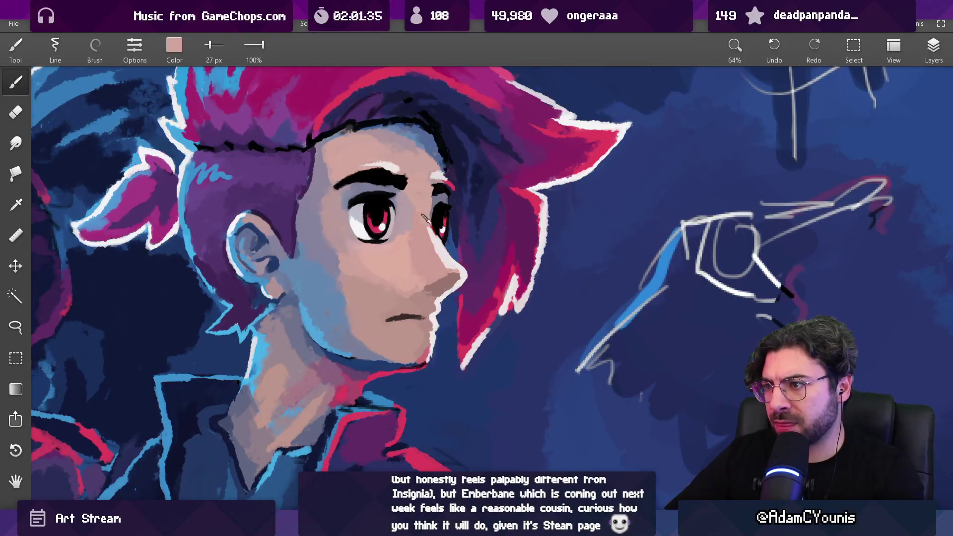
pyautogui.keyDown('alt'); pyautogui.click(408, 196); pyautogui.keyUp('alt')
pyautogui.scroll(-5, 432, 177)
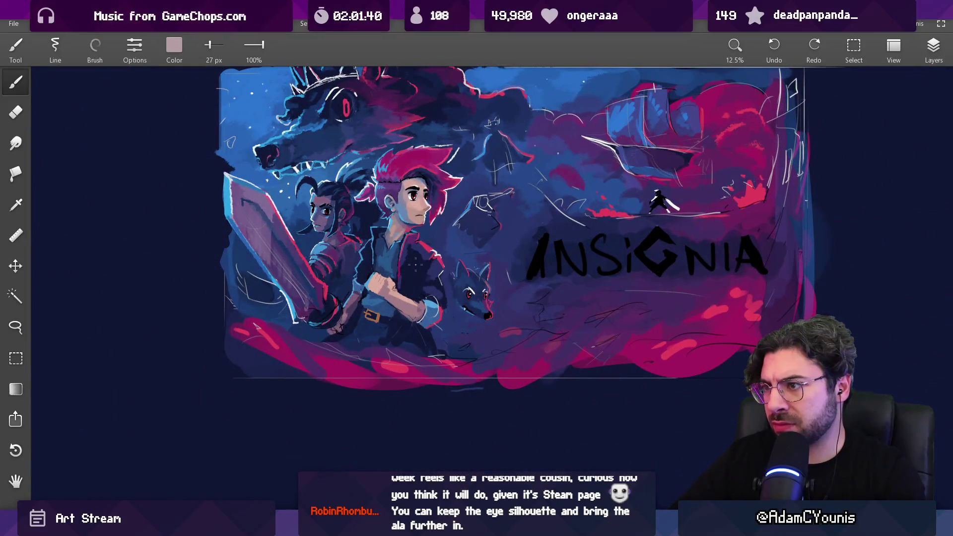
# - Sample the face's grey-purple shadow, skin pink and eyebrow black, and reduce the brush size
pyautogui.scroll(4, 416, 189)
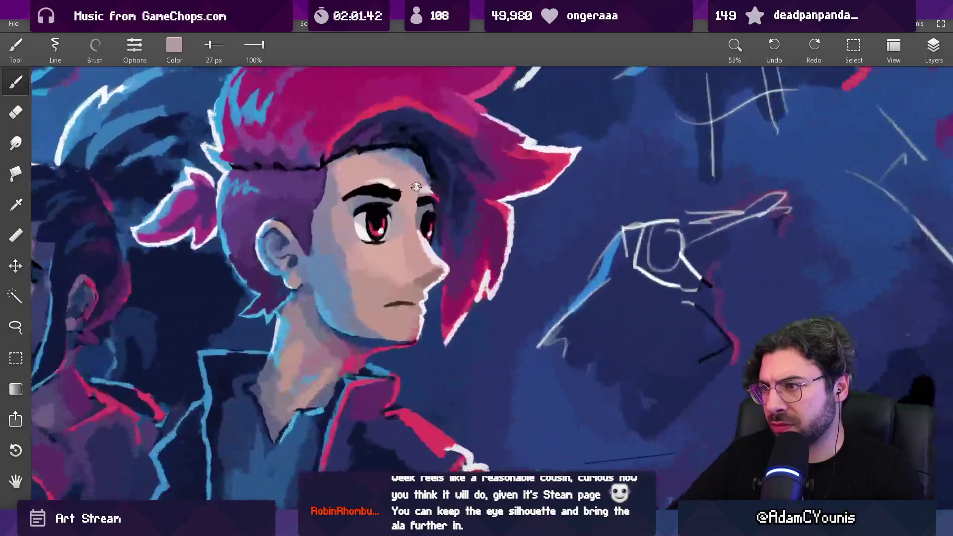
pyautogui.scroll(1, 416, 187)
pyautogui.moveTo(417, 226); pyautogui.dragTo(421, 220)
pyautogui.press('[')
pyautogui.click(420, 194)
pyautogui.moveTo(416, 206); pyautogui.dragTo(392, 199)
# - Pick up the face's skin tone and paint a short stroke between the red-haired boy's eyes
pyautogui.scroll(-5, 394, 190)
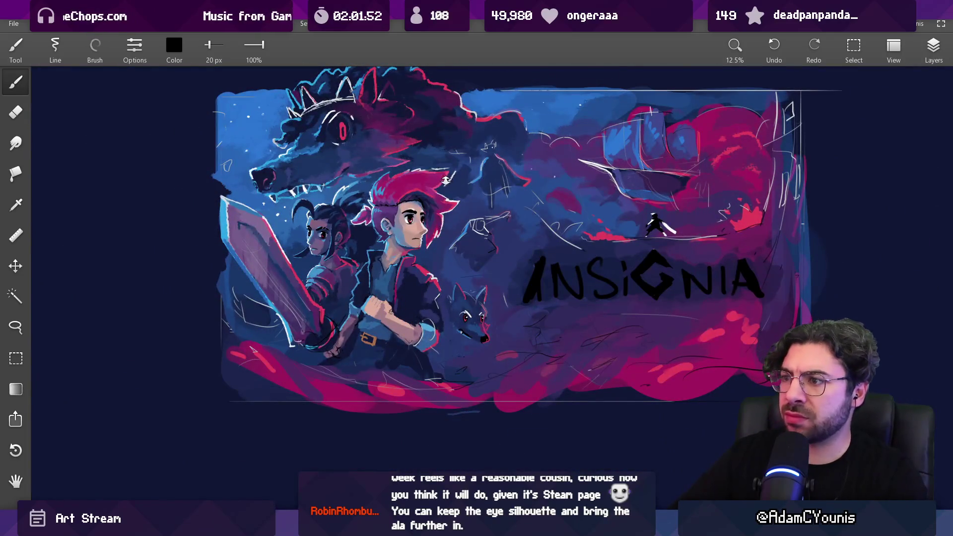
pyautogui.scroll(3, 431, 197)
pyautogui.click(417, 224)
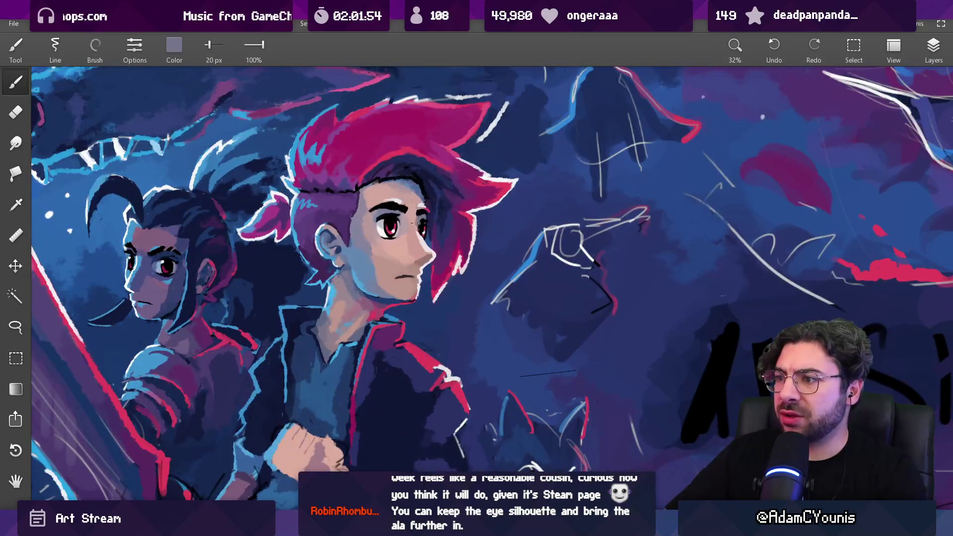
pyautogui.scroll(-3, 442, 194)
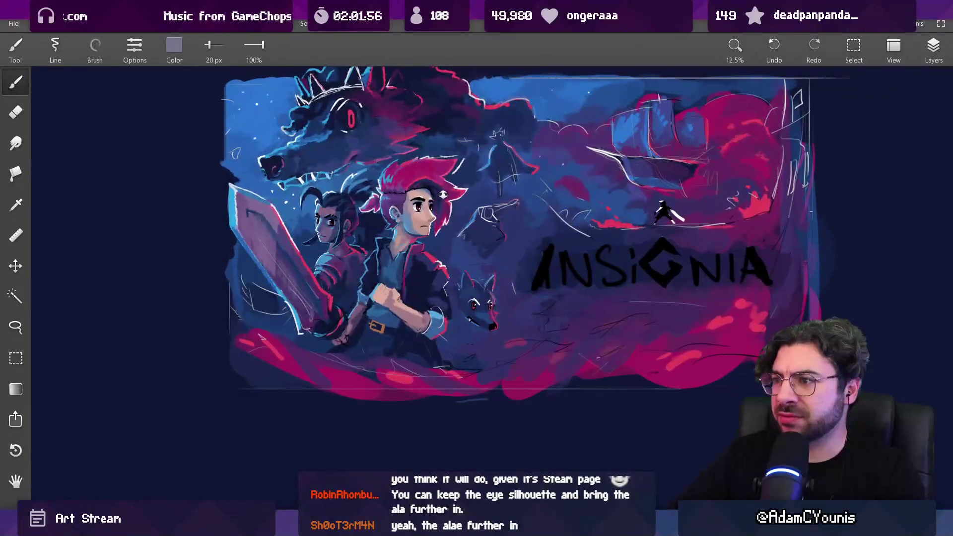
pyautogui.scroll(4, 430, 213)
pyautogui.click(427, 187)
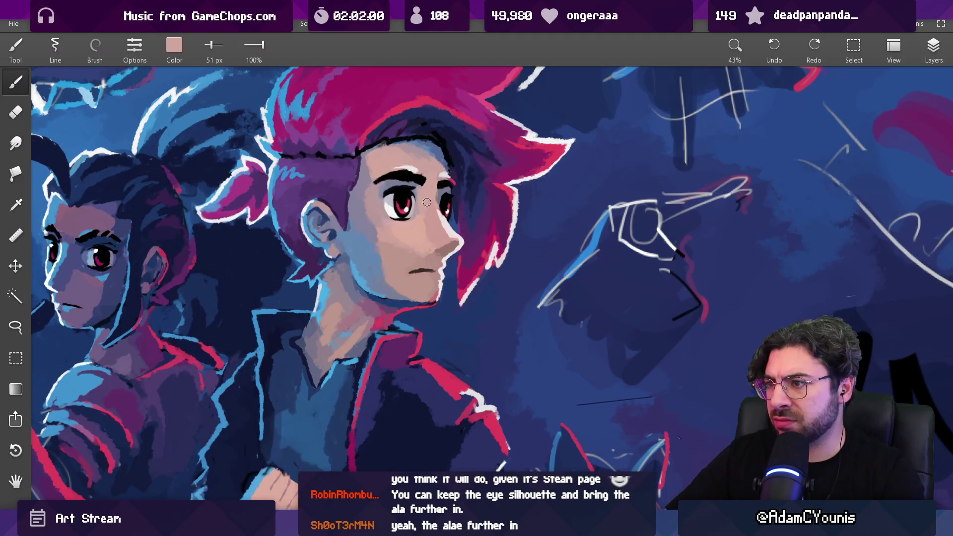
pyautogui.moveTo(427, 208); pyautogui.dragTo(424, 208)
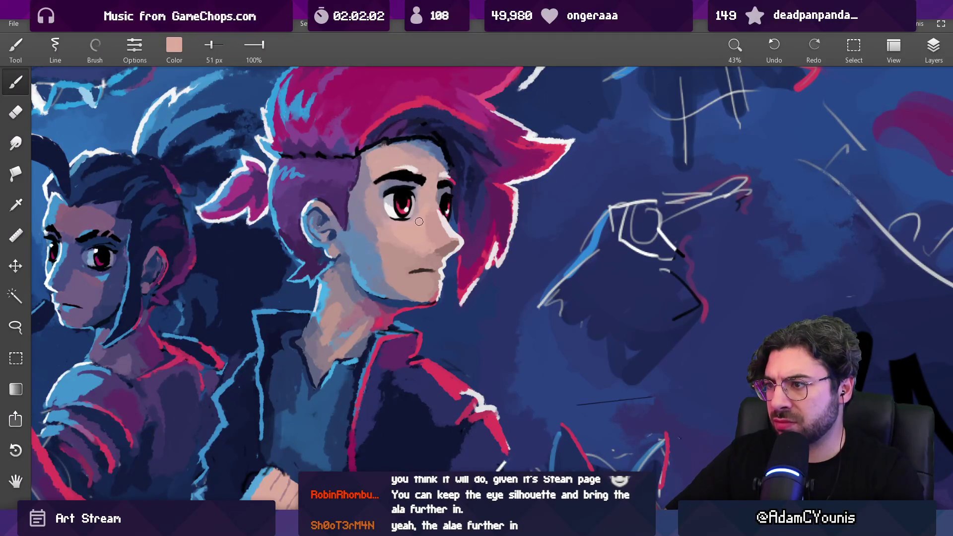
# - Check the full canvas and enlarge the brush to 88 px
pyautogui.scroll(-6, 421, 232)
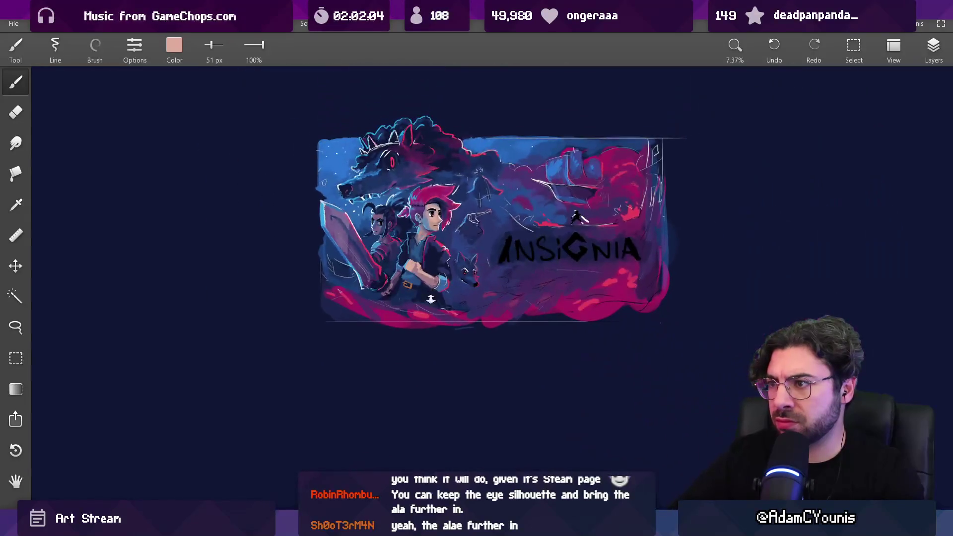
pyautogui.scroll(6, 440, 237)
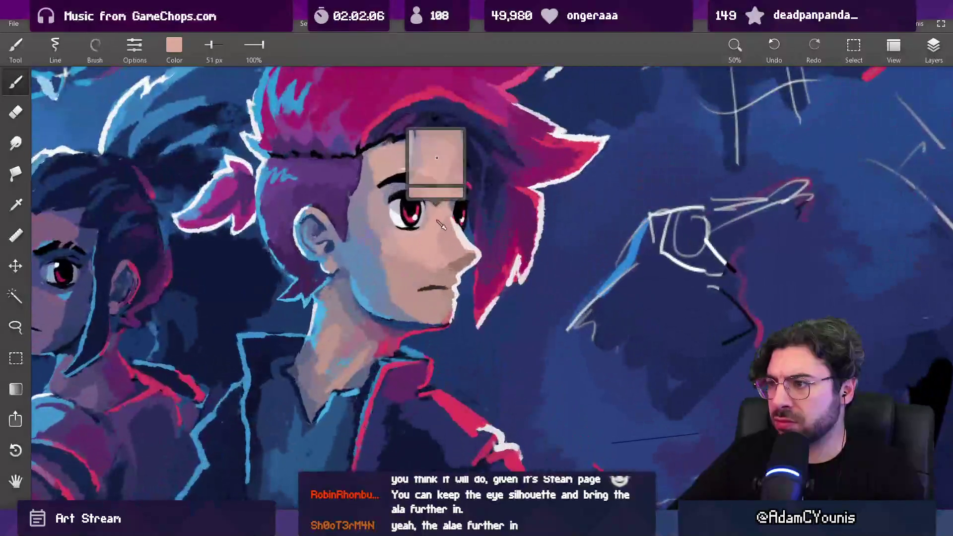
pyautogui.press(']')
pyautogui.press(']')
pyautogui.press(']')
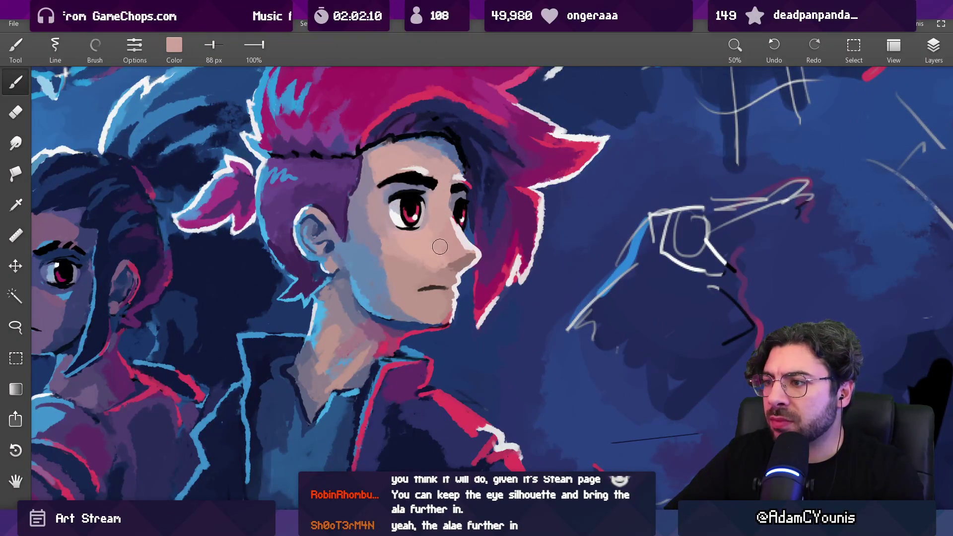
# - Eyedrop the light skin pink from the boy's cheek twice
pyautogui.scroll(-6, 443, 226)
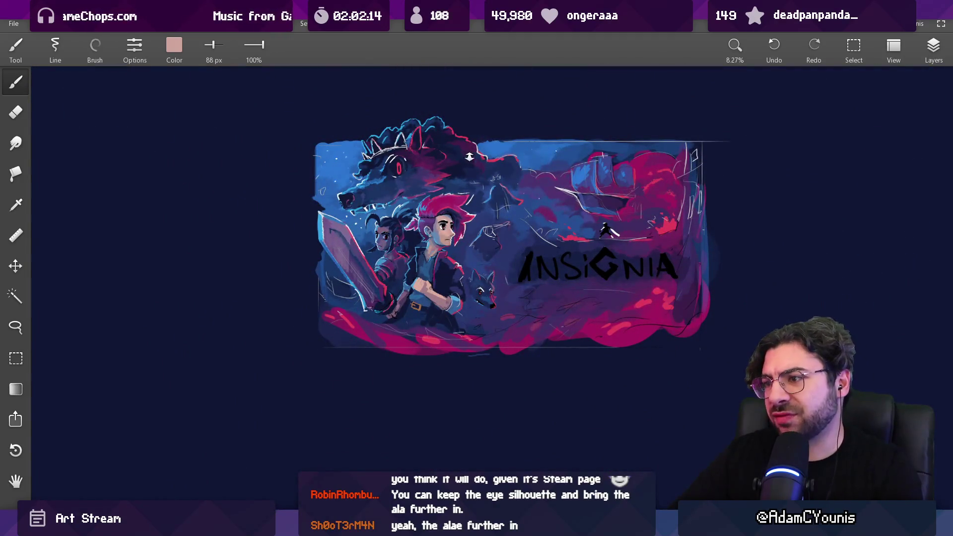
pyautogui.scroll(6, 459, 228)
pyautogui.moveTo(405, 240); pyautogui.dragTo(397, 271)
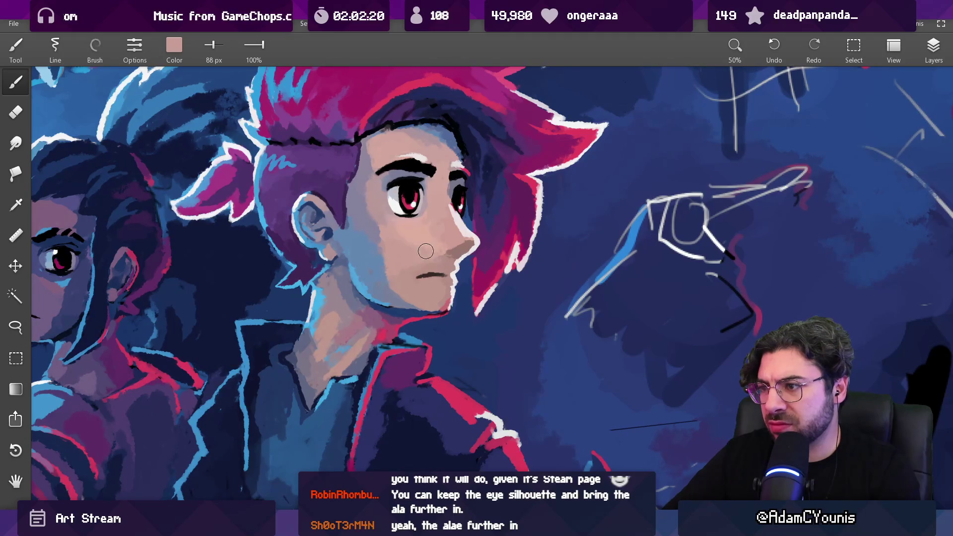
pyautogui.moveTo(403, 228)
pyautogui.mouseDown()
pyautogui.moveTo(425, 246)
pyautogui.moveTo(403, 264)
pyautogui.mouseUp()
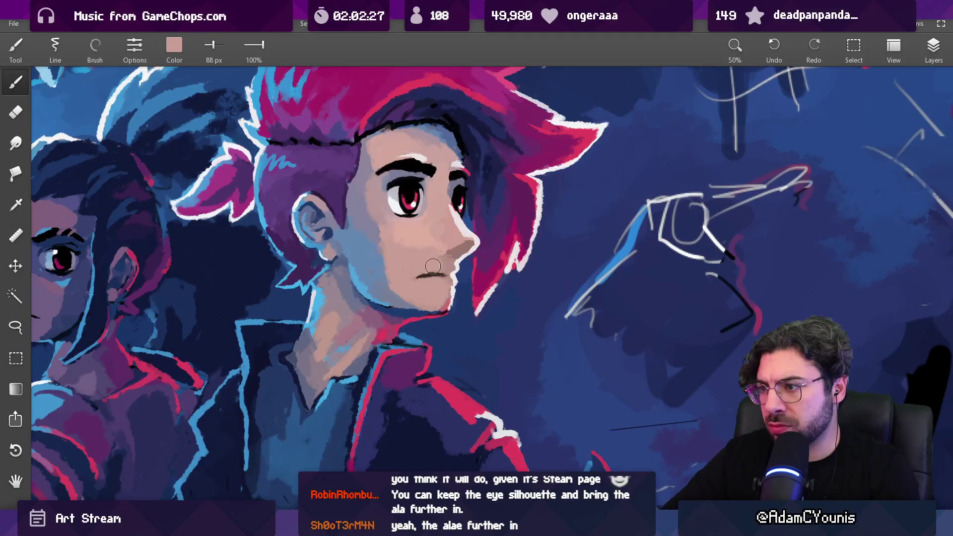
# - Grow the brush from 88 px to 140 px
pyautogui.scroll(-10, 449, 265)
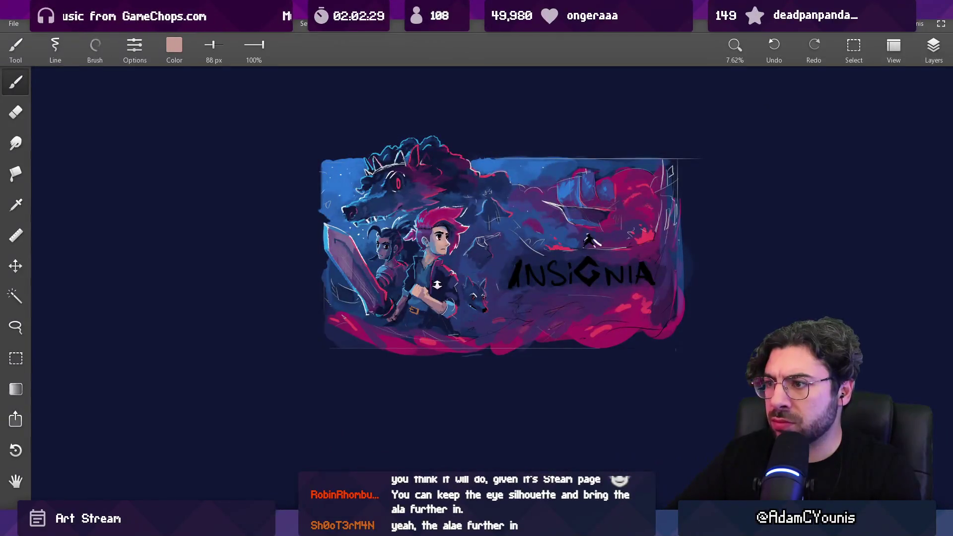
pyautogui.scroll(10, 449, 244)
pyautogui.press(']')
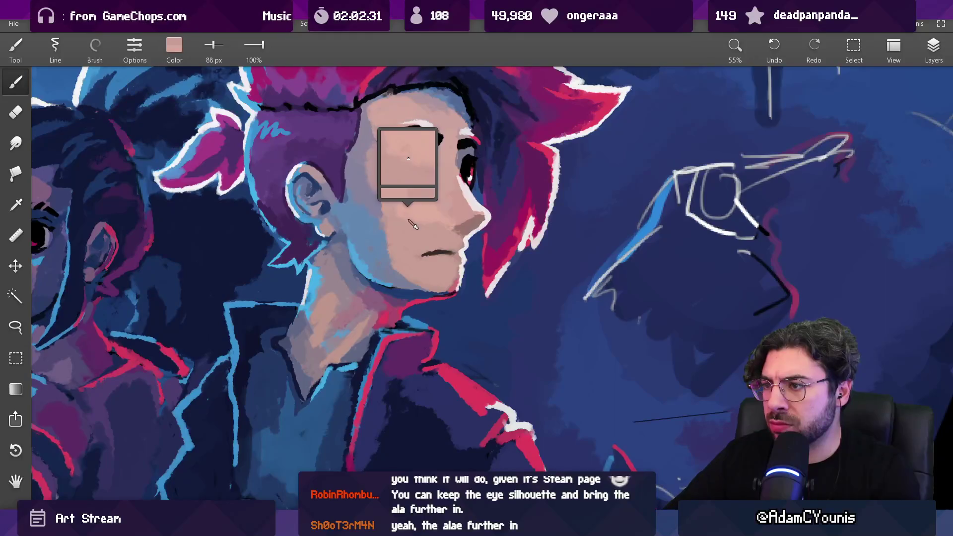
pyautogui.press(']')
pyautogui.press(']')
pyautogui.press(']')
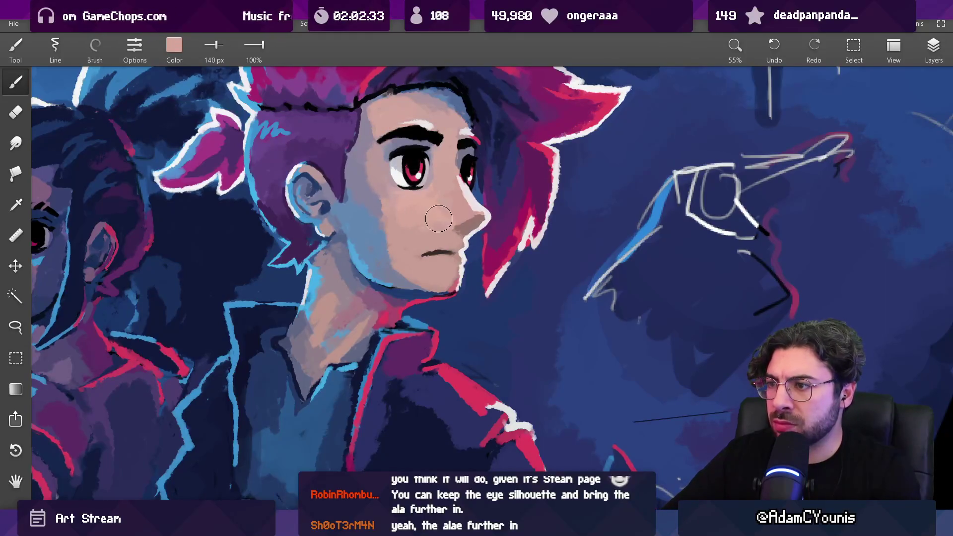
pyautogui.scroll(-7, 403, 224)
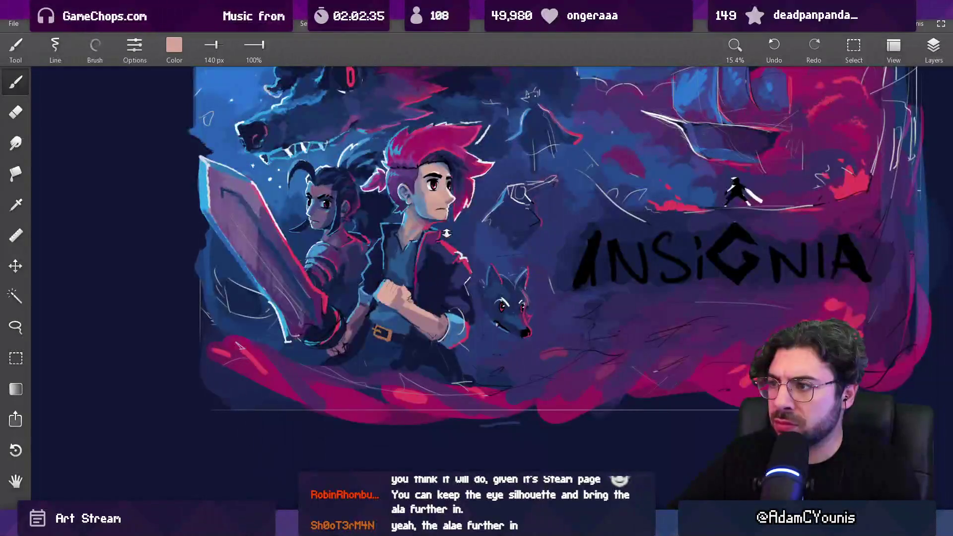
pyautogui.scroll(-3, 461, 203)
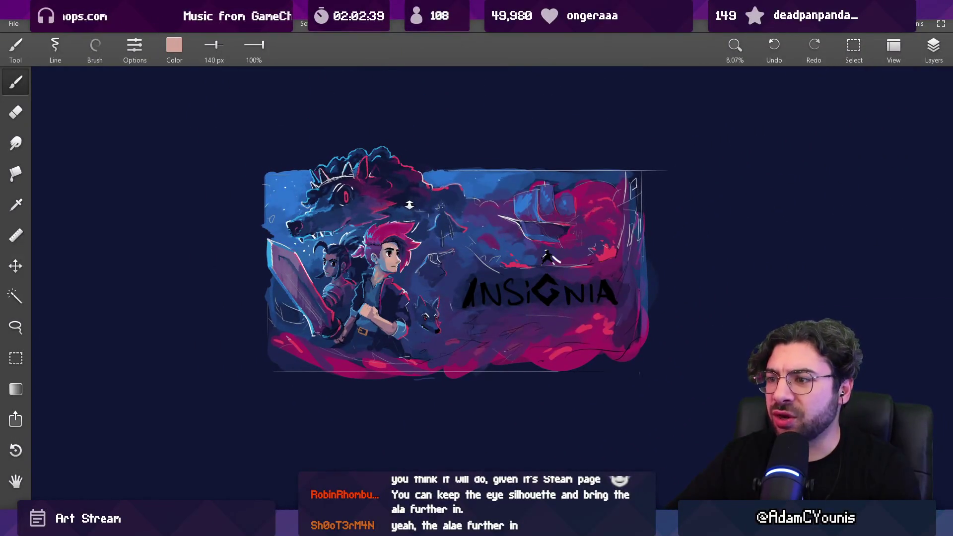
pyautogui.scroll(7, 418, 258)
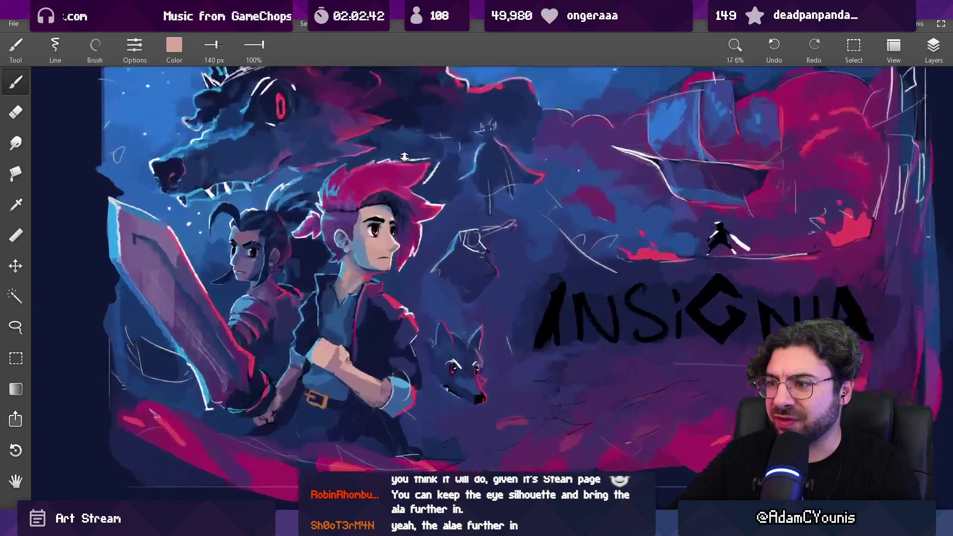
pyautogui.scroll(3, 379, 266)
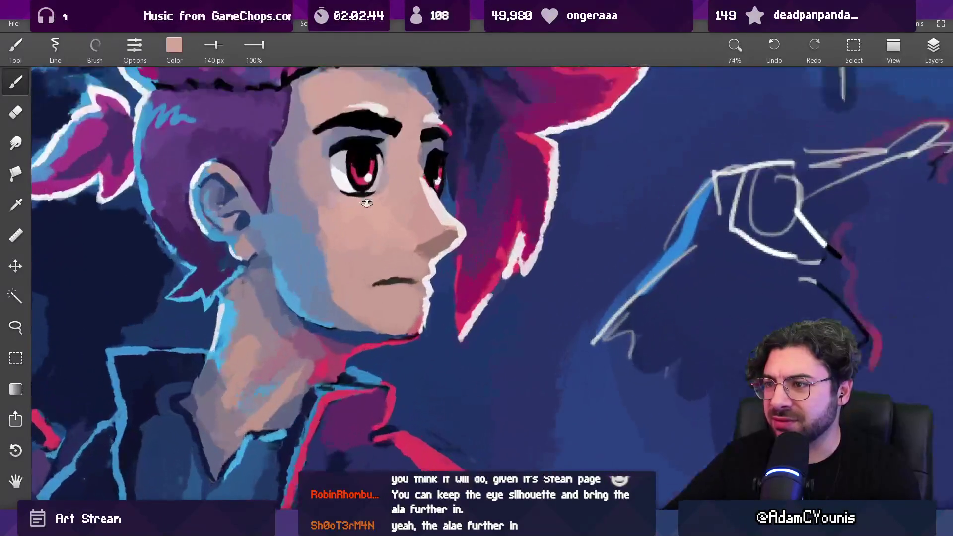
# - Extend the boy's mouth line leftward with a dark 22 px stroke
pyautogui.press('[')
pyautogui.press('[')
pyautogui.press('[')
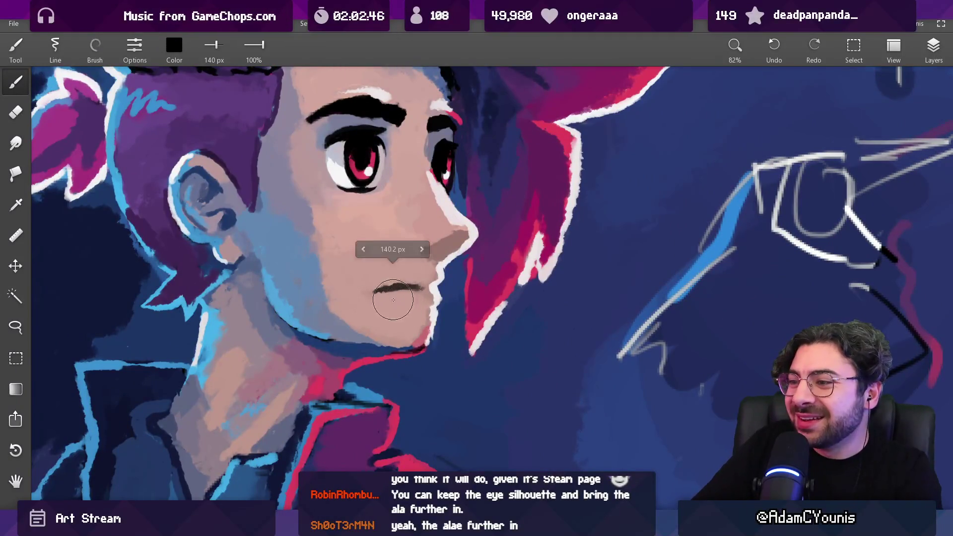
pyautogui.moveTo(369, 292); pyautogui.dragTo(417, 284)
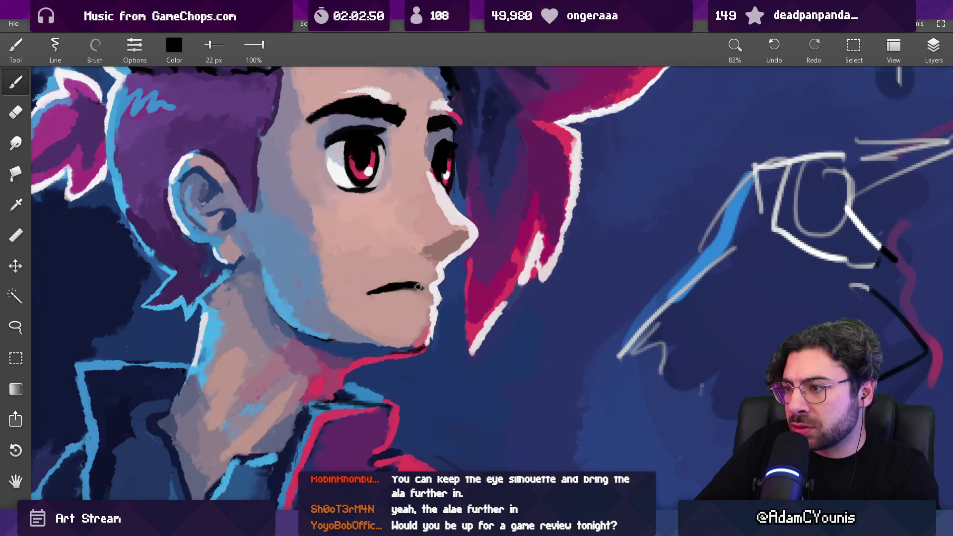
pyautogui.hotkey('ctrl', '0')
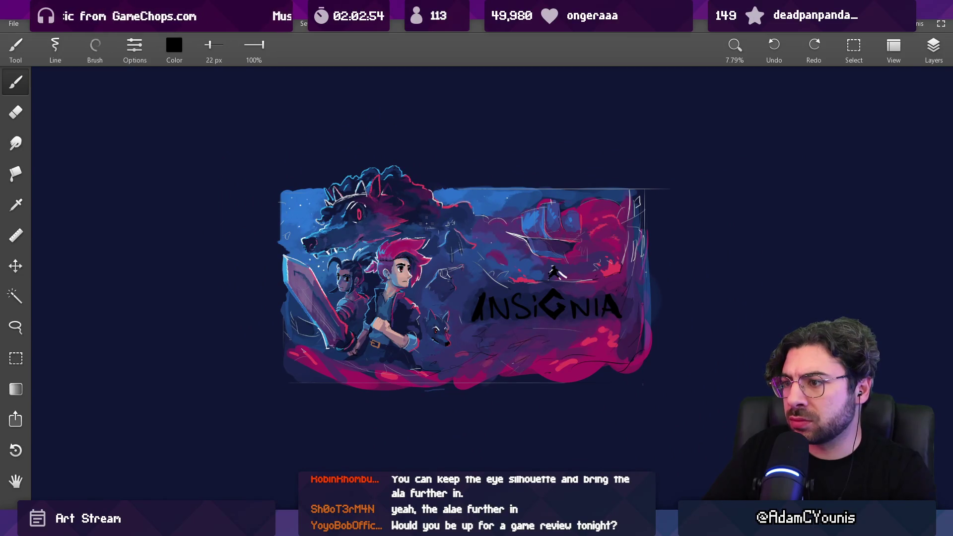
# - Sample skin, rose, dark navy and grey-blue face tones, then fit the artwork on screen
pyautogui.scroll(5, 402, 268)
pyautogui.keyDown('alt'); pyautogui.click(397, 256); pyautogui.keyUp('alt')
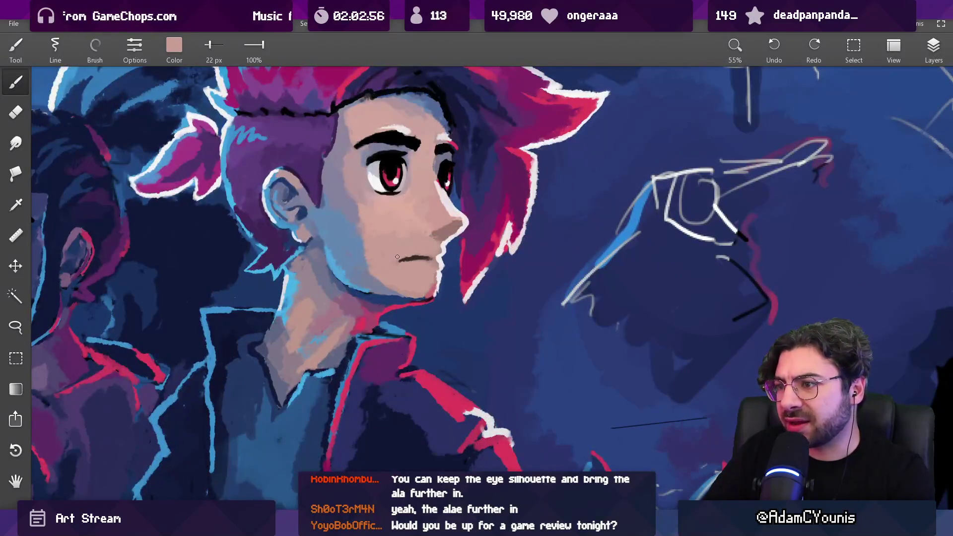
pyautogui.scroll(2, 408, 255)
pyautogui.keyDown('alt'); pyautogui.click(437, 218); pyautogui.keyUp('alt')
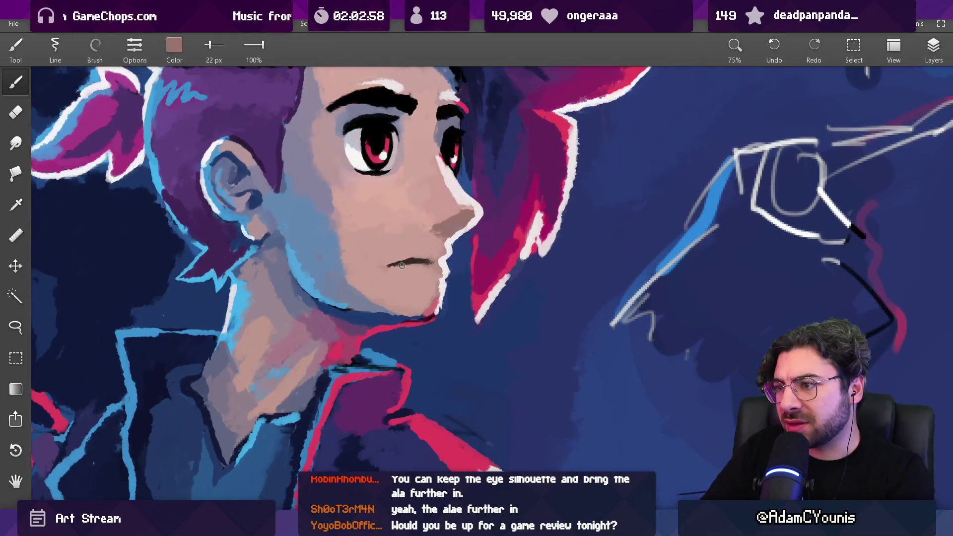
pyautogui.scroll(2, 263, 218)
pyautogui.moveTo(263, 218); pyautogui.dragTo(297, 278)
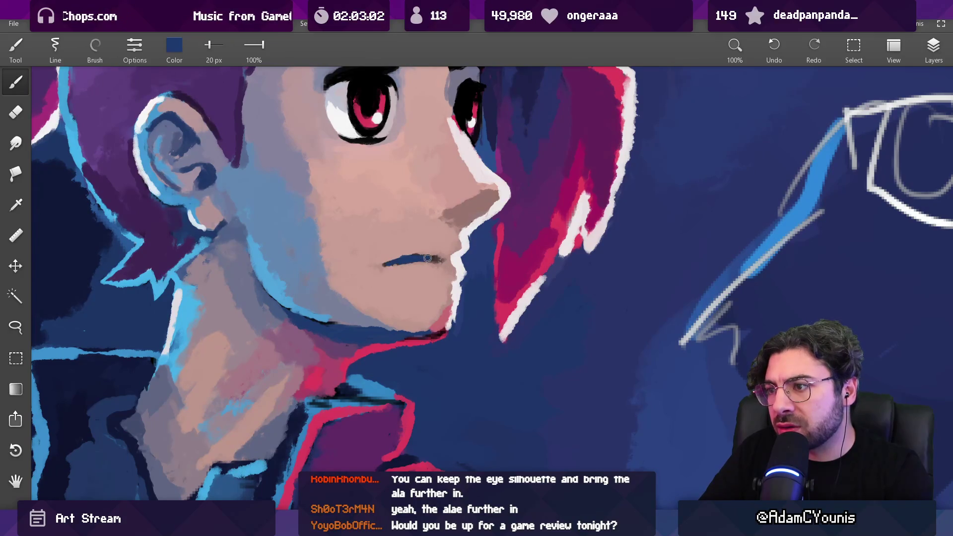
pyautogui.moveTo(416, 259)
pyautogui.mouseDown()
pyautogui.moveTo(378, 207)
pyautogui.moveTo(343, 251)
pyautogui.moveTo(384, 269)
pyautogui.mouseUp()
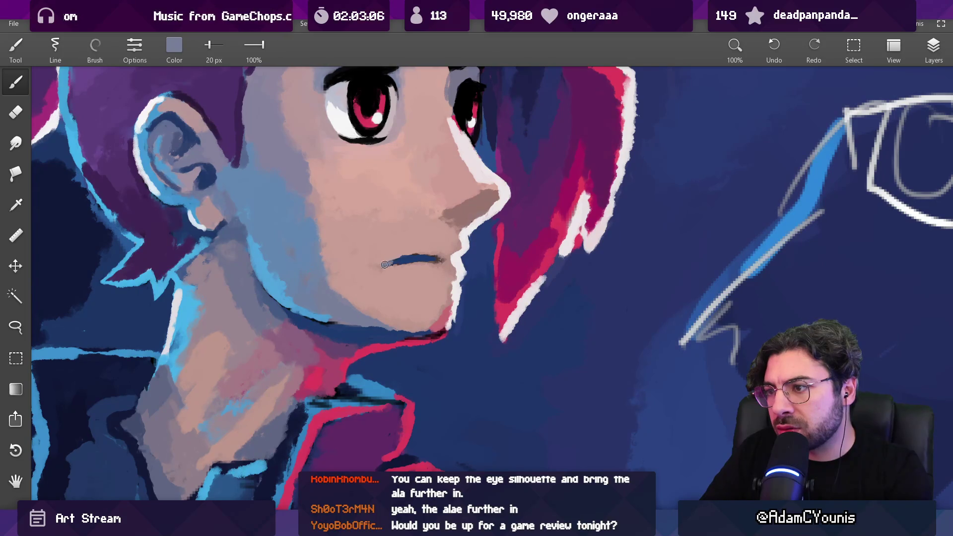
pyautogui.hotkey('ctrl', '0')
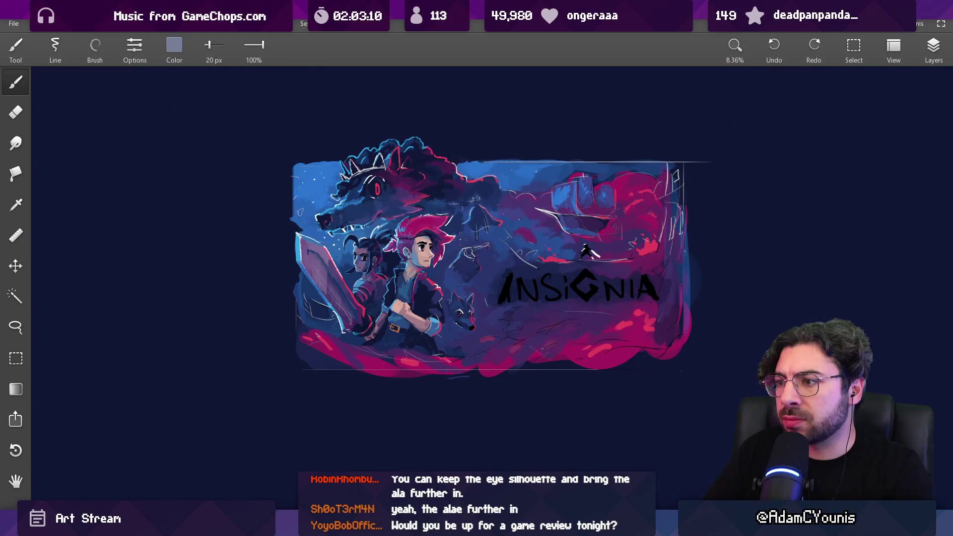
# - Zoom onto the boy's face and brighten the white highlight along his chin
pyautogui.moveTo(457, 241)
pyautogui.mouseDown()
pyautogui.moveTo(412, 157)
pyautogui.moveTo(412, 134)
pyautogui.mouseUp()
pyautogui.keyDown('alt'); pyautogui.click(395, 243); pyautogui.keyUp('alt')
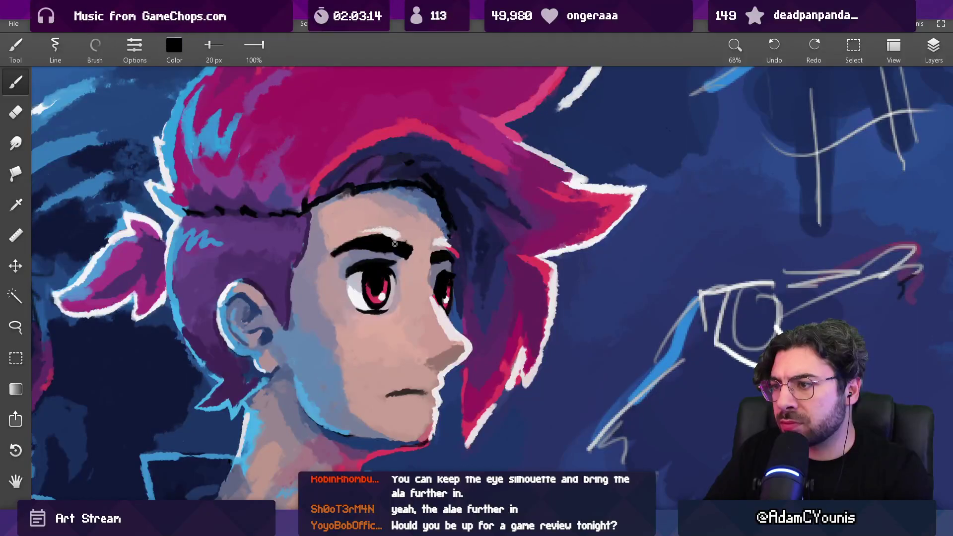
pyautogui.keyDown('alt'); pyautogui.click(410, 259); pyautogui.keyUp('alt')
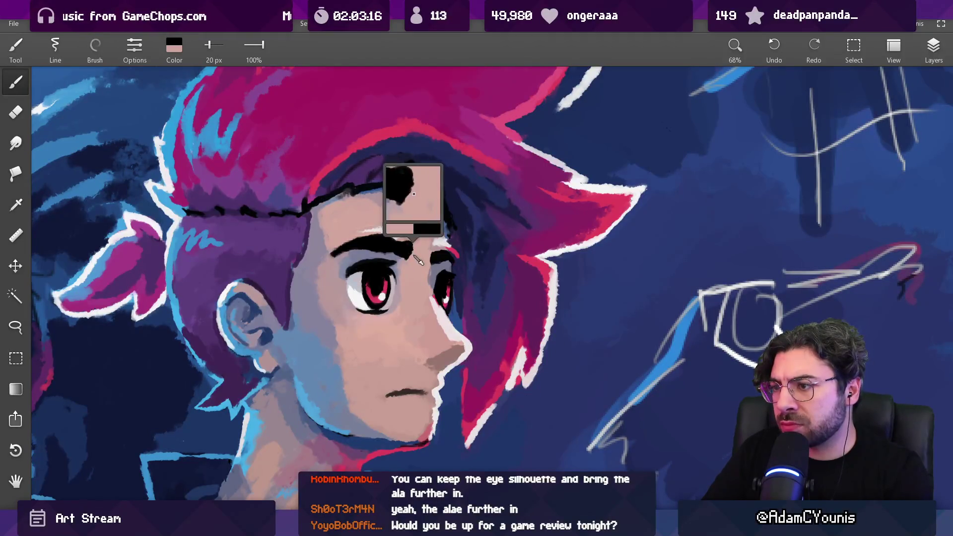
pyautogui.scroll(-10, 410, 260)
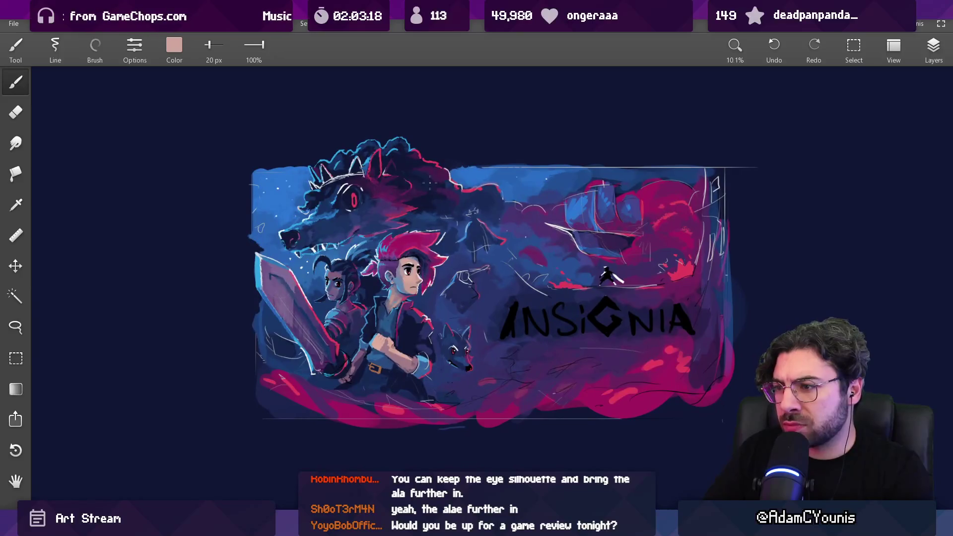
pyautogui.scroll(10, 424, 236)
pyautogui.keyDown('alt'); pyautogui.click(397, 292); pyautogui.keyUp('alt')
pyautogui.keyDown('alt'); pyautogui.click(394, 290); pyautogui.keyUp('alt')
pyautogui.moveTo(388, 304); pyautogui.dragTo(392, 284)
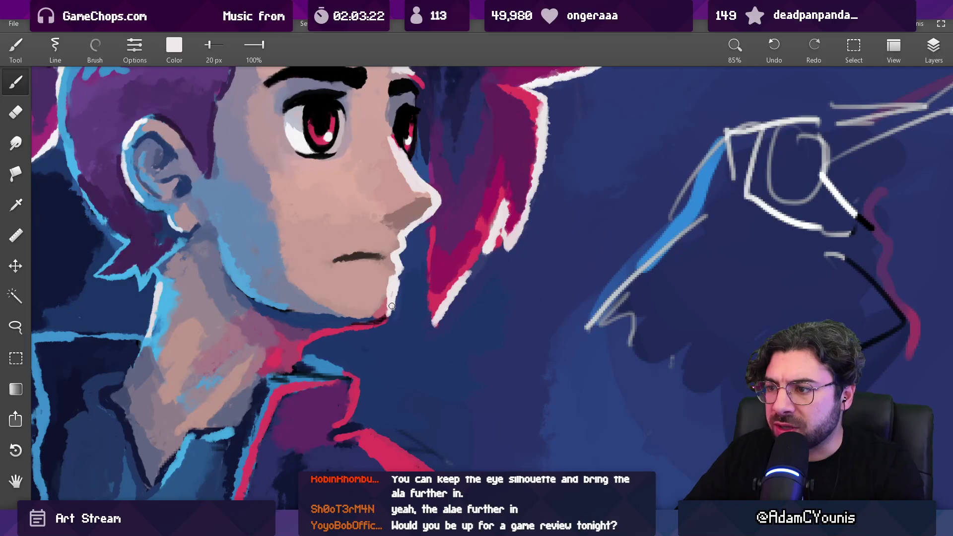
# - Resample the boy's dusty skin pink and enlarge the brush to 39 px
pyautogui.scroll(-8, 392, 306)
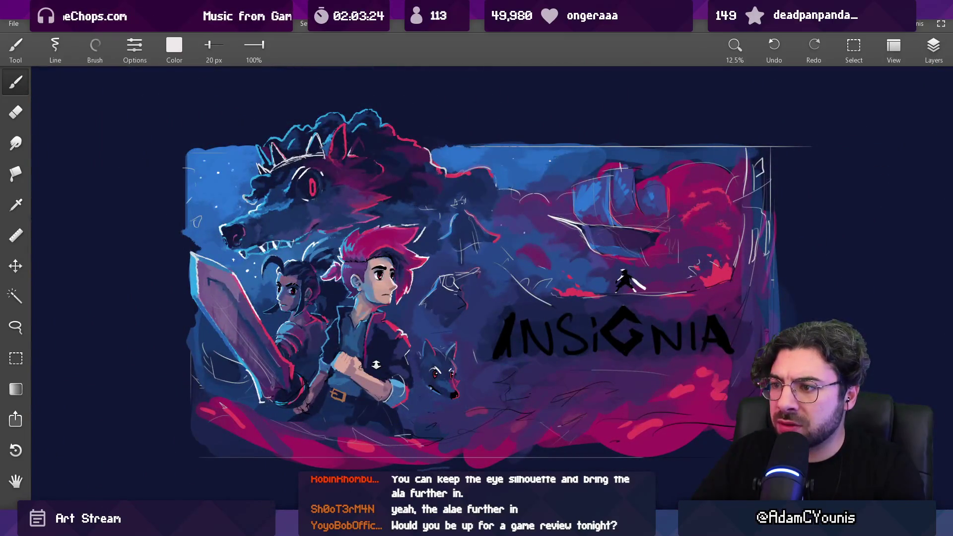
pyautogui.scroll(6, 376, 365)
pyautogui.keyDown('alt'); pyautogui.click(395, 285); pyautogui.keyUp('alt')
pyautogui.press(']')
pyautogui.press(']')
pyautogui.press(']')
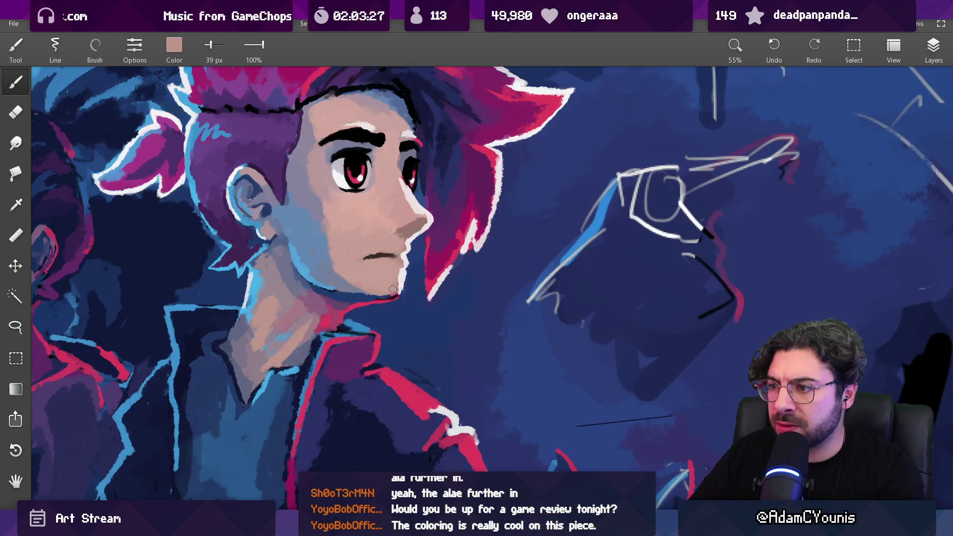
pyautogui.scroll(-6, 385, 293)
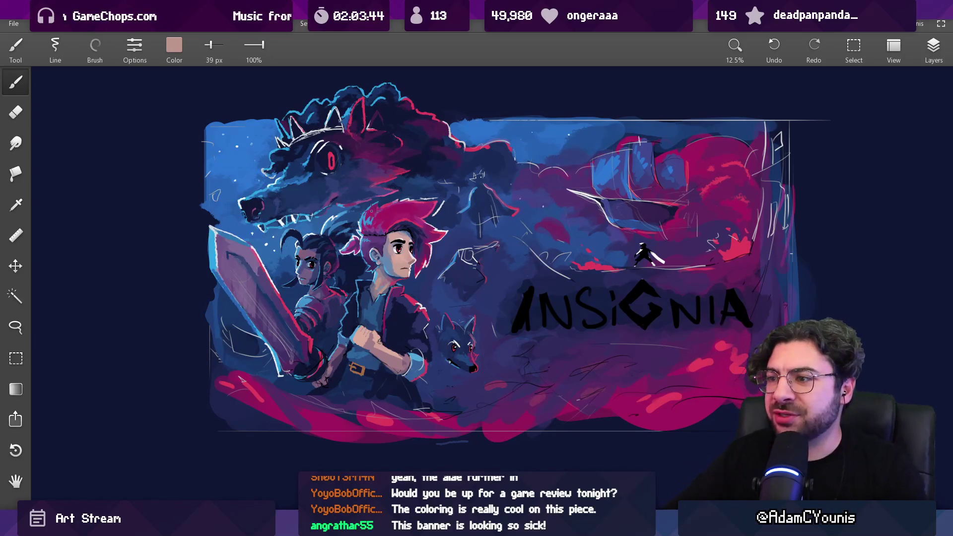
pyautogui.scroll(1, 361, 263)
# - Sample light colours from the companion's face, shrinking the brush to 22 then 14 px
pyautogui.scroll(8, 360, 264)
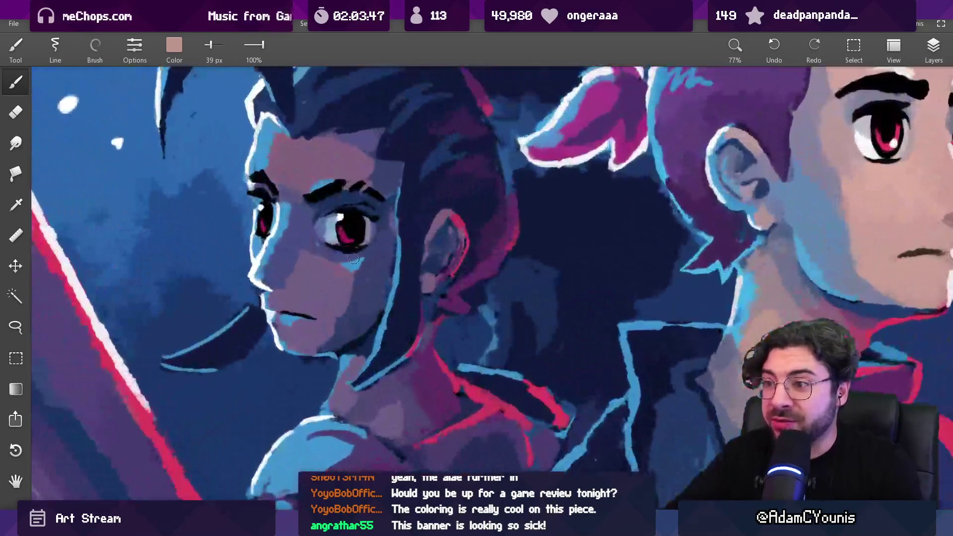
pyautogui.click(363, 278)
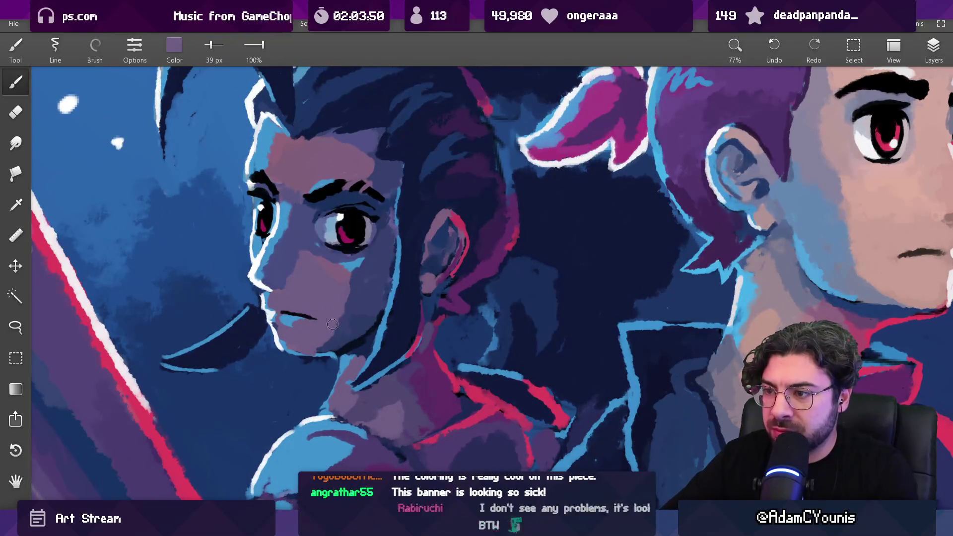
pyautogui.scroll(-5, 350, 302)
pyautogui.scroll(8, 349, 240)
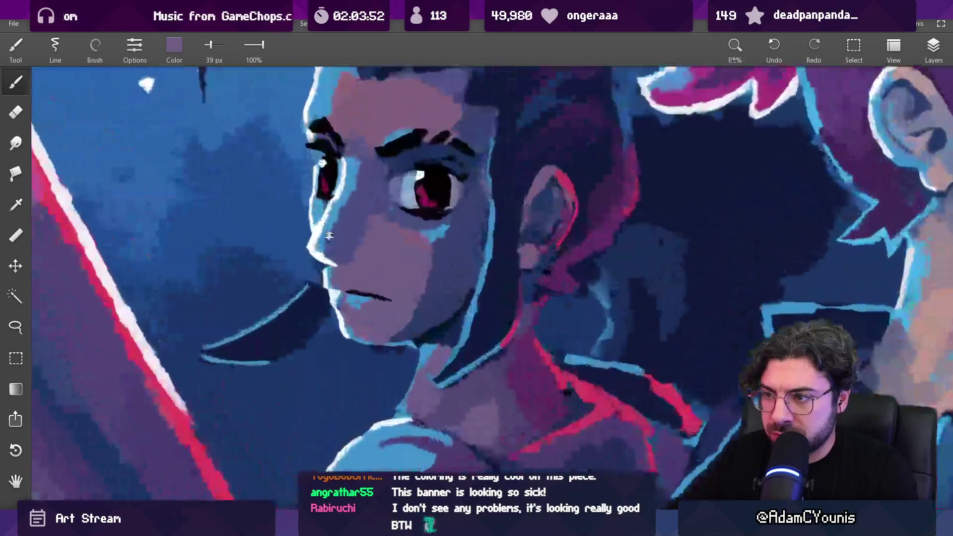
pyautogui.press('[')
pyautogui.press('[')
pyautogui.press('[')
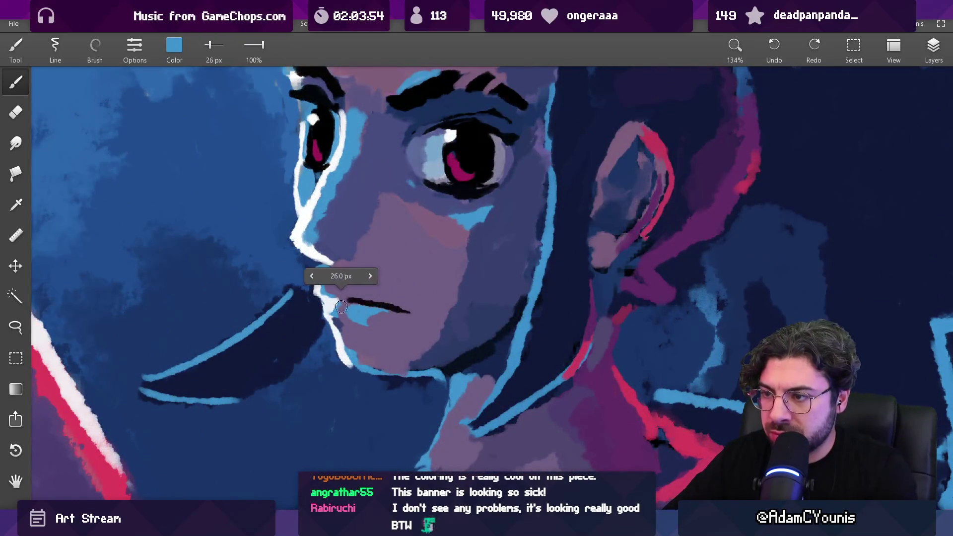
pyautogui.scroll(-7, 394, 259)
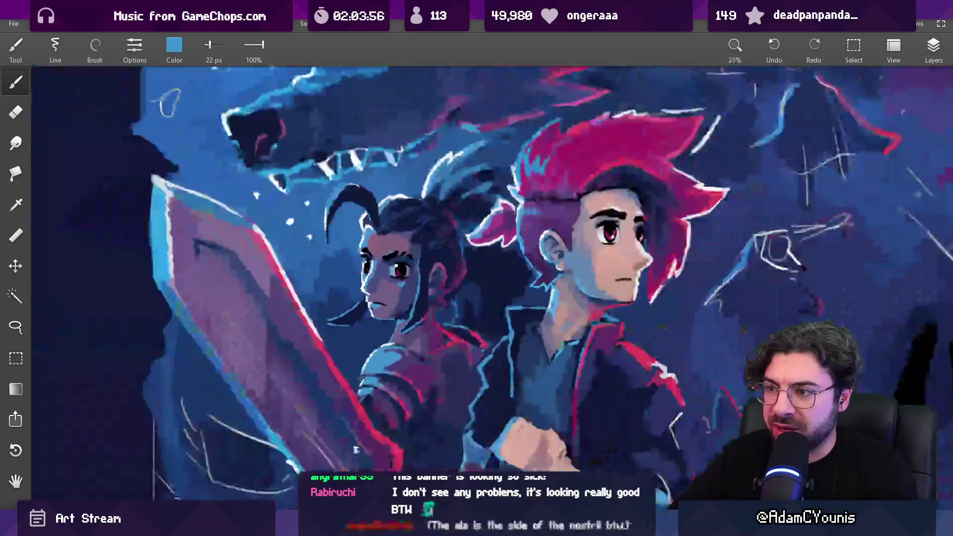
pyautogui.scroll(7, 394, 258)
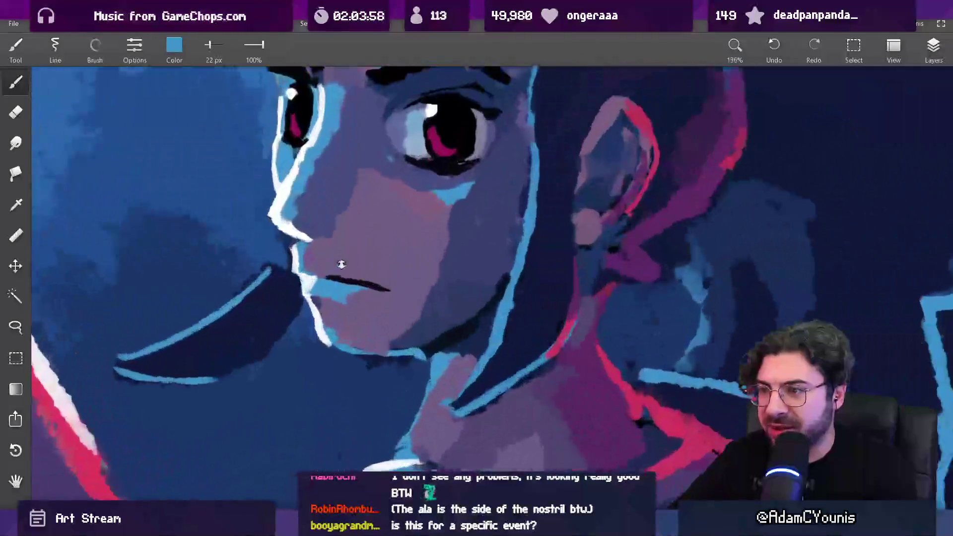
pyautogui.click(316, 301)
pyautogui.press('[')
pyautogui.press('[')
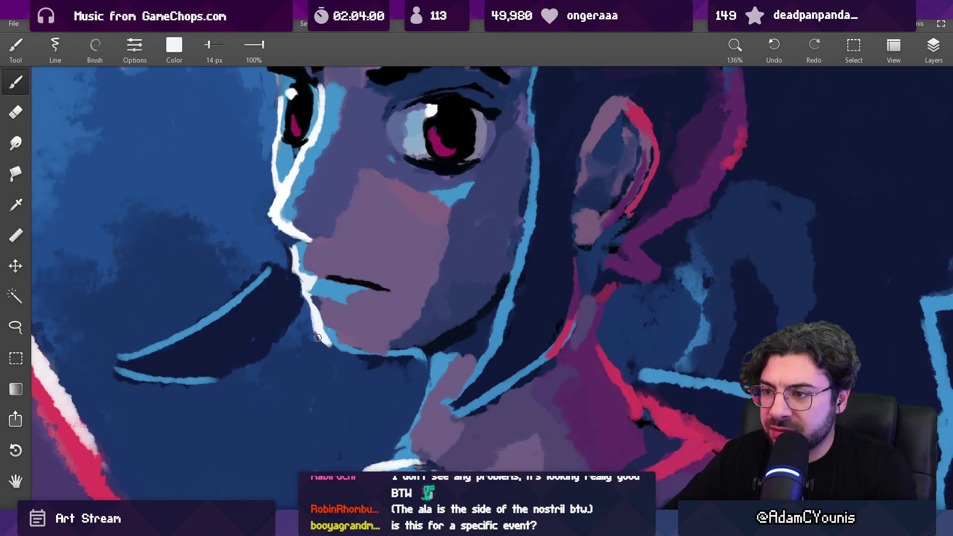
# - Sample purple, dark navy and the chin line's light blue, ending with a 20 px brush
pyautogui.click(319, 312)
pyautogui.press(']')
pyautogui.press(']')
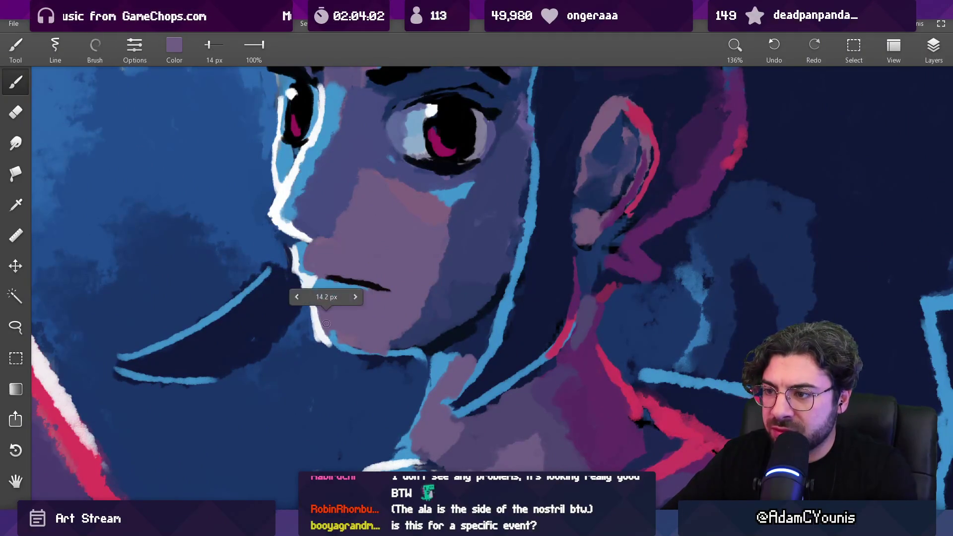
pyautogui.scroll(-4, 349, 320)
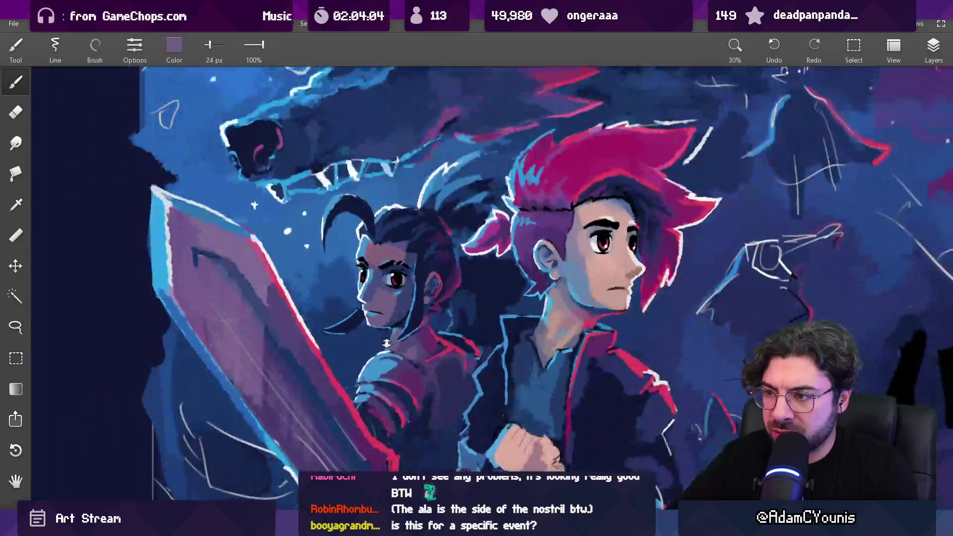
pyautogui.scroll(3, 397, 302)
pyautogui.click(397, 302)
pyautogui.press(']')
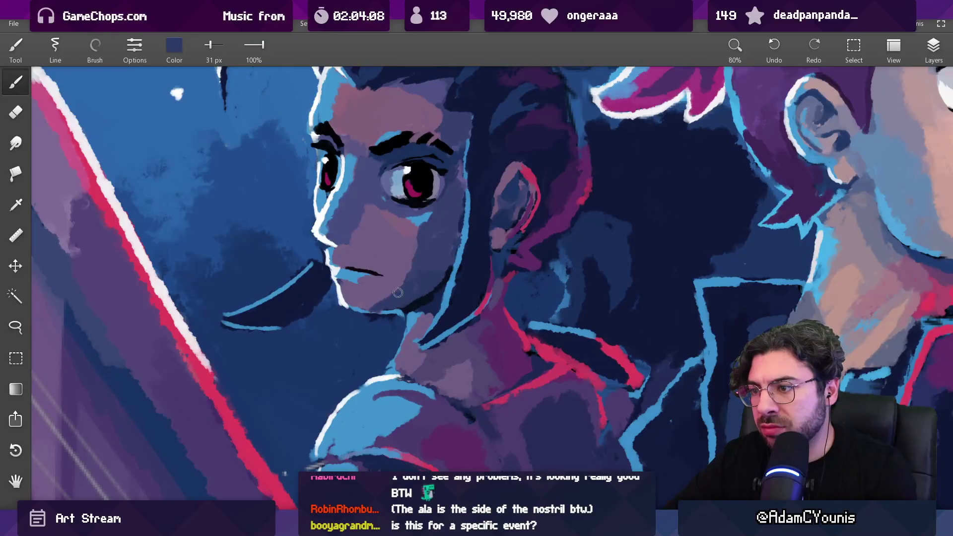
pyautogui.moveTo(404, 269)
pyautogui.mouseDown()
pyautogui.moveTo(363, 295)
pyautogui.moveTo(369, 313)
pyautogui.mouseUp()
pyautogui.press('[')
pyautogui.press('[')
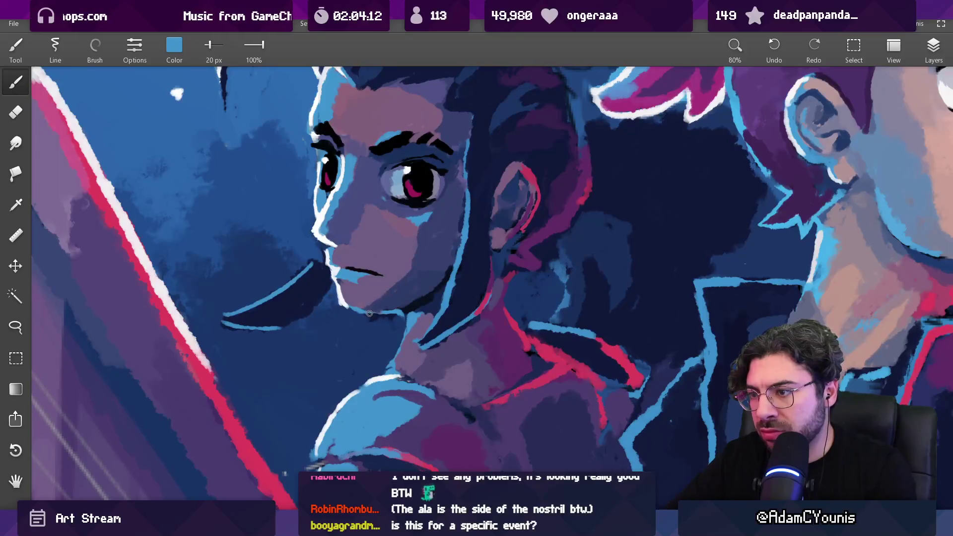
pyautogui.scroll(-5, 366, 313)
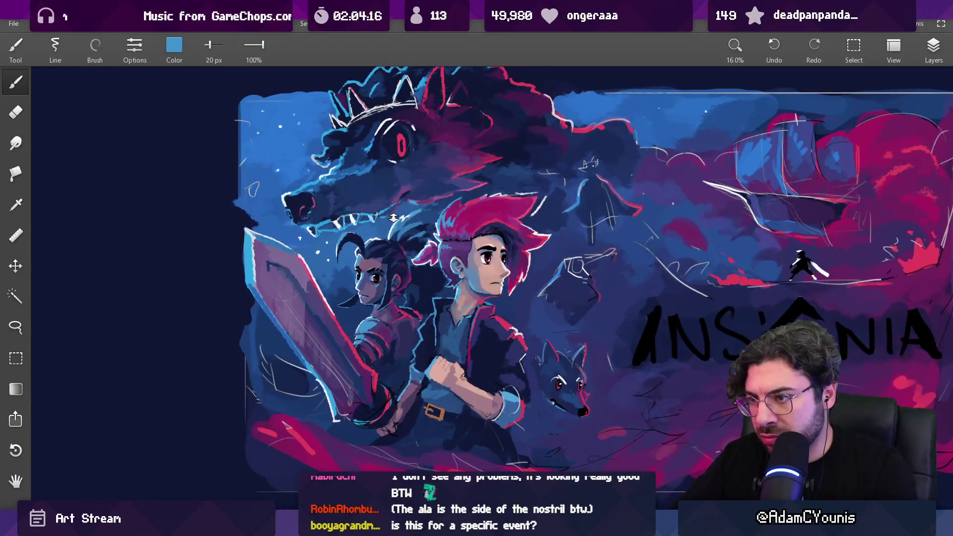
# - Repaint the companion's cheek and jaw in sampled purple, shrinking the pink cheek patch
pyautogui.scroll(5, 406, 250)
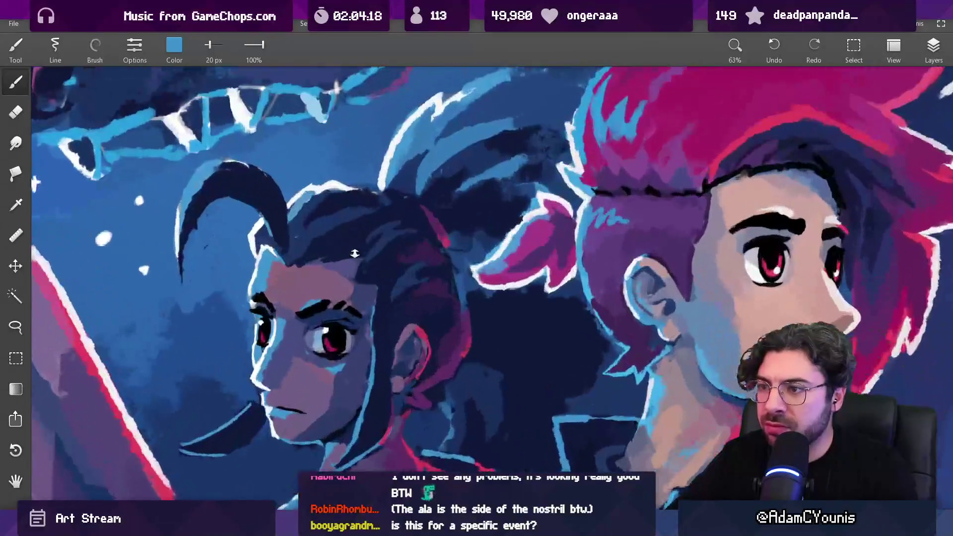
pyautogui.click(355, 278)
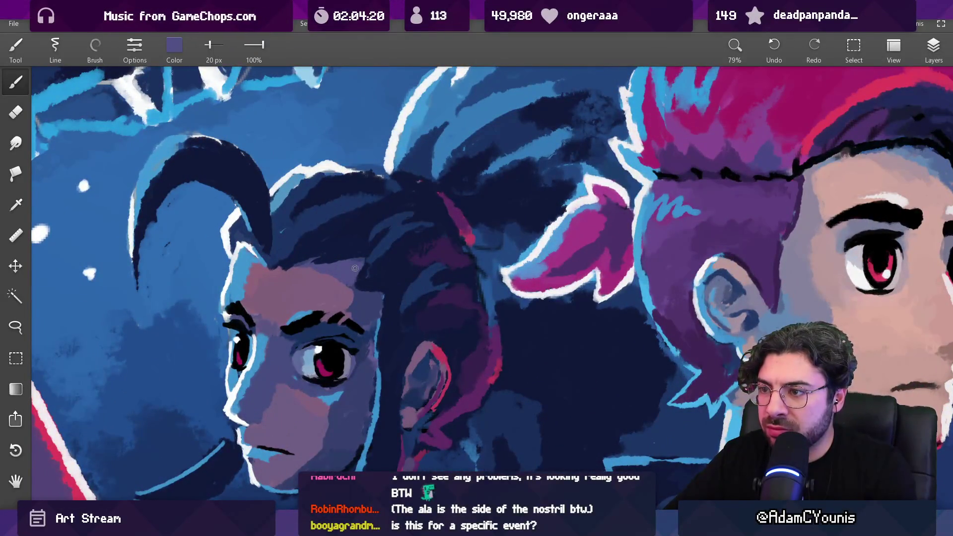
pyautogui.scroll(-5, 354, 268)
pyautogui.moveTo(390, 262); pyautogui.dragTo(377, 259)
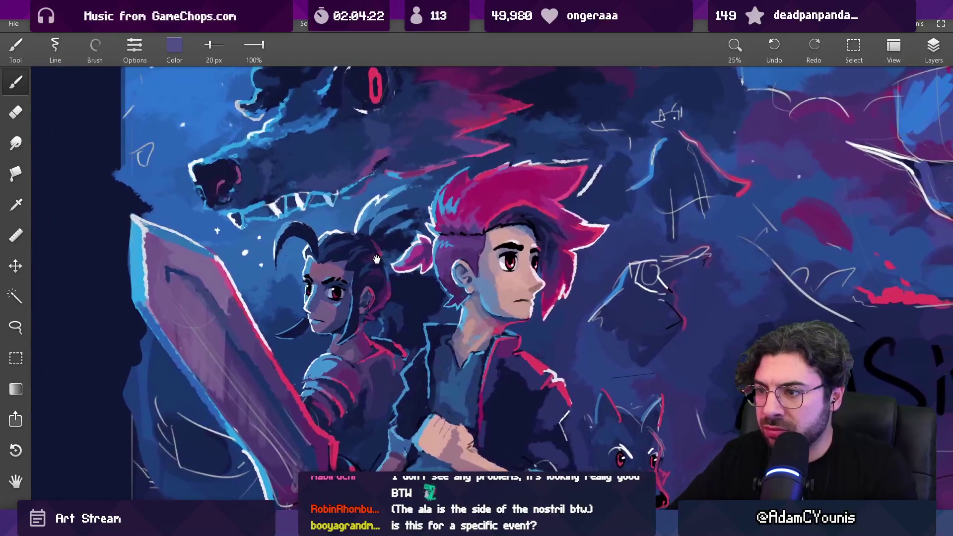
pyautogui.scroll(4, 343, 308)
pyautogui.moveTo(334, 314)
pyautogui.mouseDown()
pyautogui.moveTo(308, 323)
pyautogui.moveTo(319, 356)
pyautogui.mouseUp()
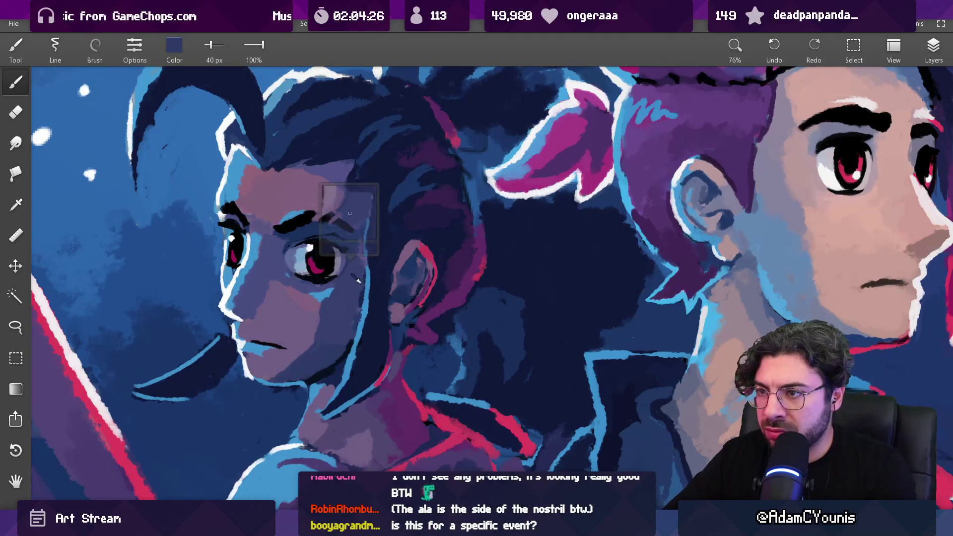
# - Set a 40 px brush, add a light blue stroke to the hero's jacket, then sample dark navy
pyautogui.press(']')
pyautogui.press('[')
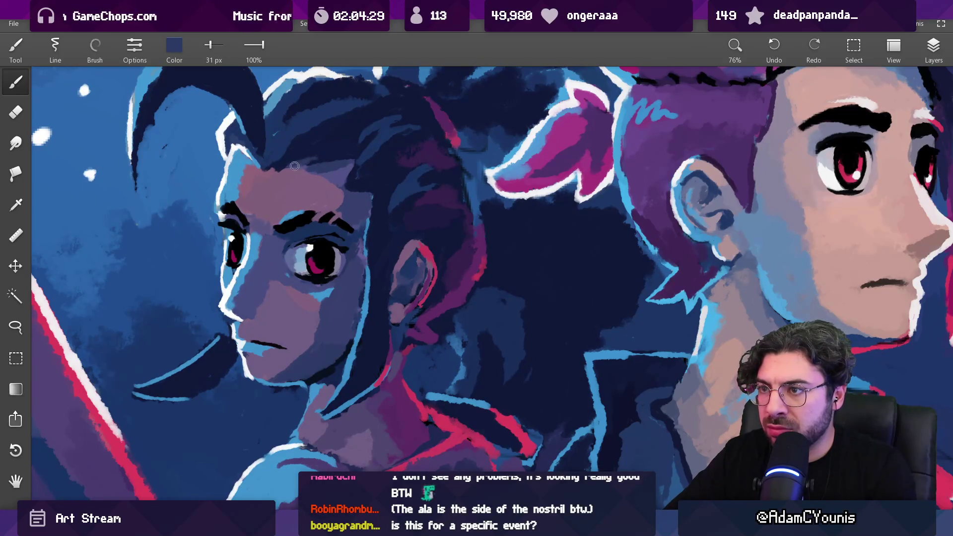
pyautogui.scroll(-10, 363, 146)
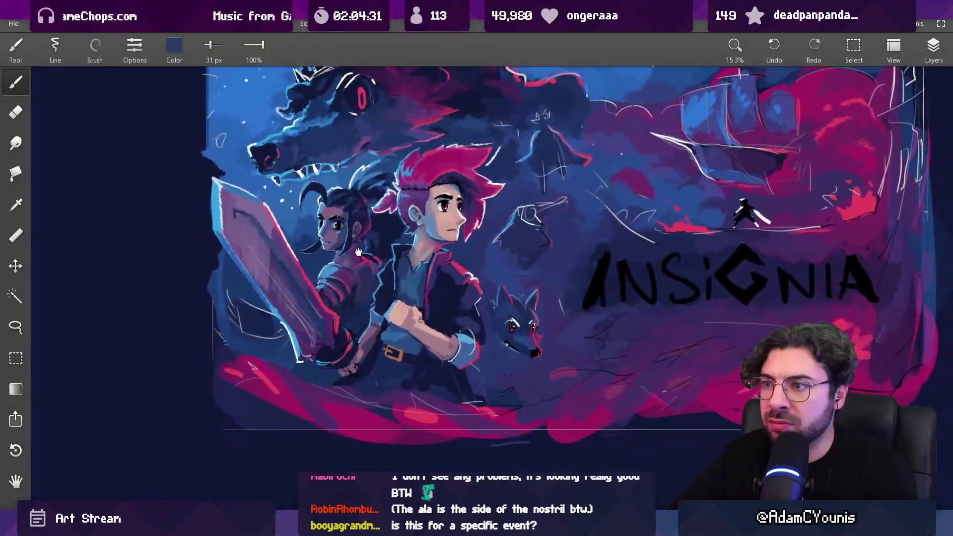
pyautogui.scroll(-1, 345, 258)
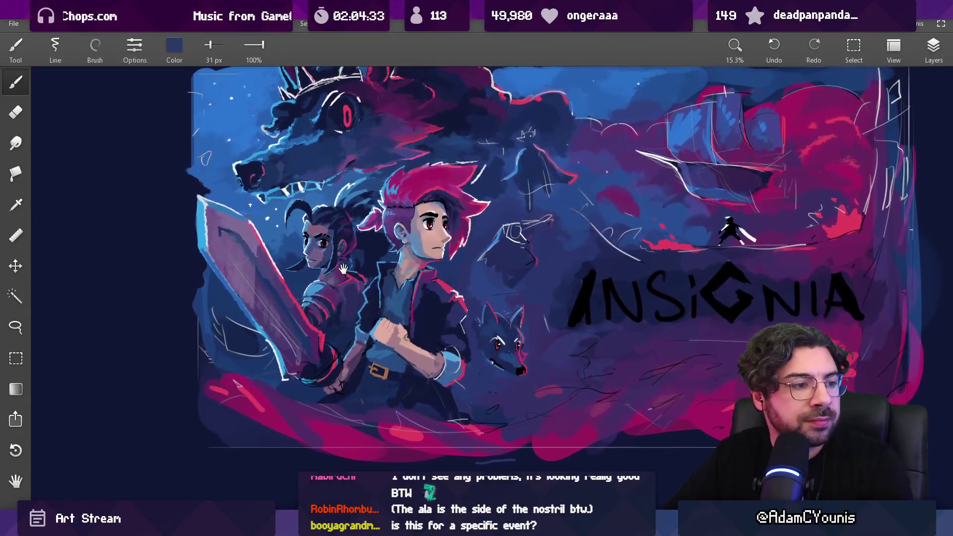
pyautogui.scroll(10, 399, 309)
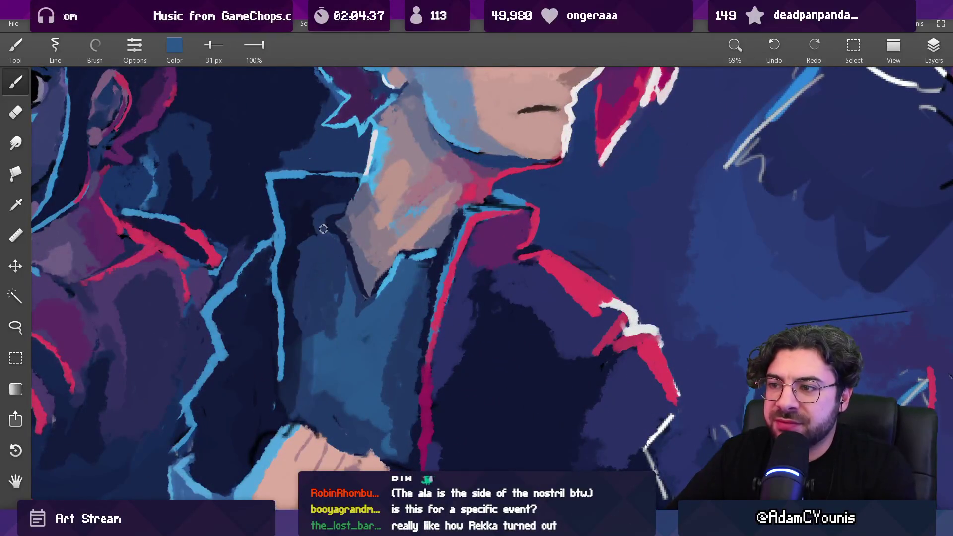
pyautogui.press(']')
pyautogui.moveTo(318, 218); pyautogui.dragTo(331, 227)
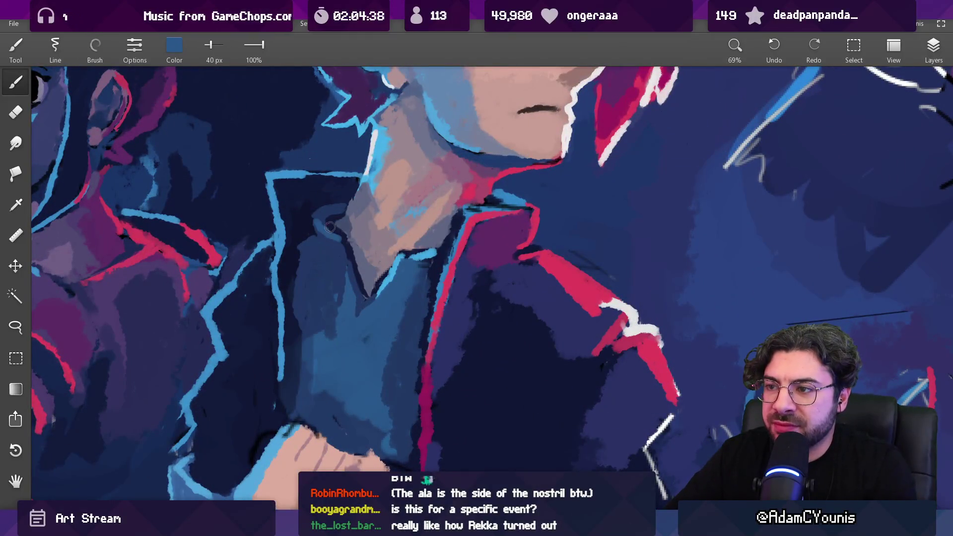
pyautogui.keyDown('alt'); pyautogui.click(347, 246); pyautogui.keyUp('alt')
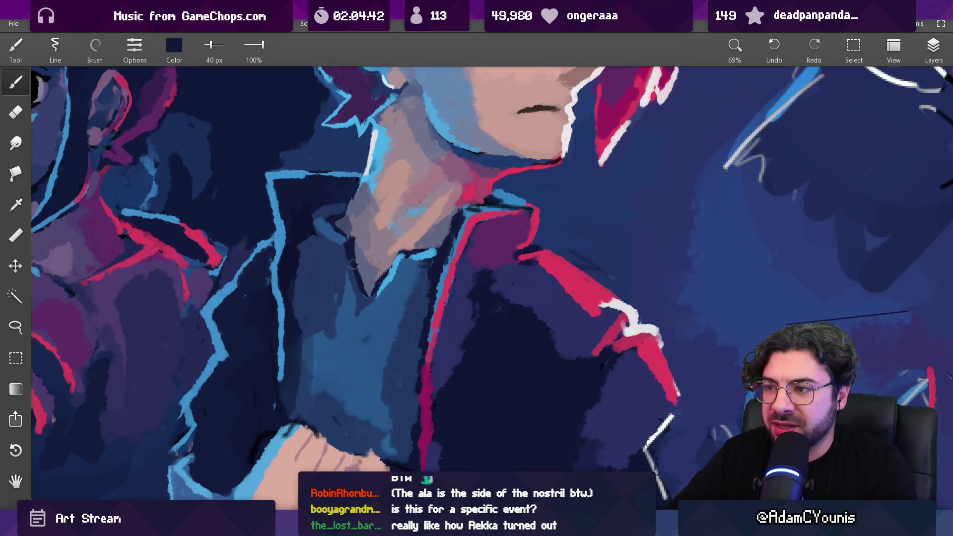
pyautogui.keyDown('alt'); pyautogui.click(345, 236); pyautogui.keyUp('alt')
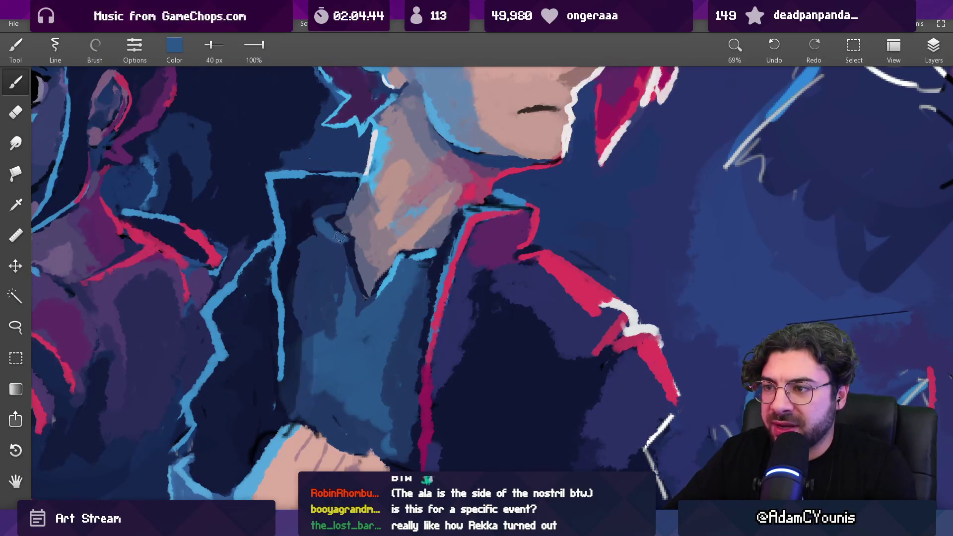
pyautogui.scroll(-5, 328, 227)
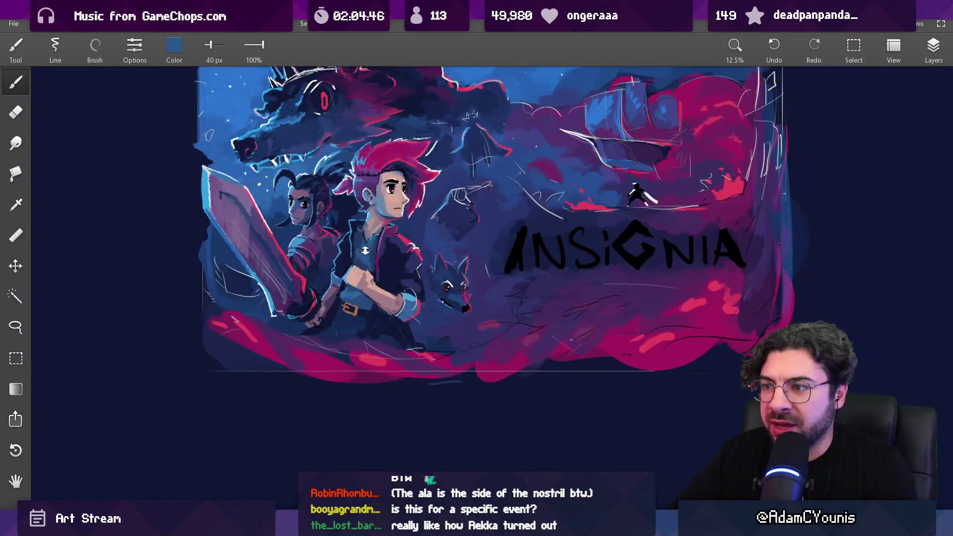
pyautogui.scroll(4, 365, 251)
pyautogui.keyDown('alt'); pyautogui.click(363, 202); pyautogui.keyUp('alt')
pyautogui.keyDown('alt'); pyautogui.click(370, 205); pyautogui.keyUp('alt')
pyautogui.keyDown('alt'); pyautogui.click(380, 206); pyautogui.keyUp('alt')
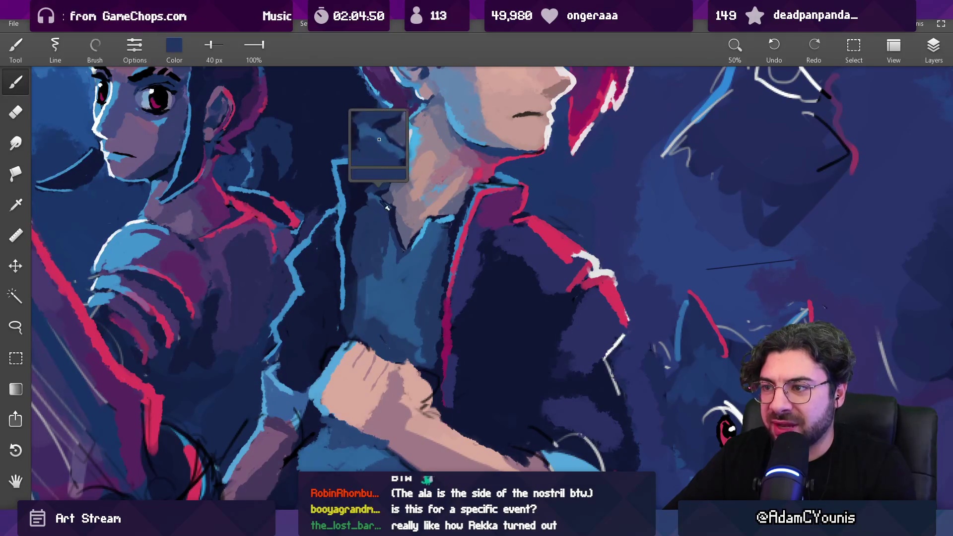
pyautogui.moveTo(378, 202)
pyautogui.mouseDown()
pyautogui.moveTo(363, 197)
pyautogui.moveTo(357, 225)
pyautogui.mouseUp()
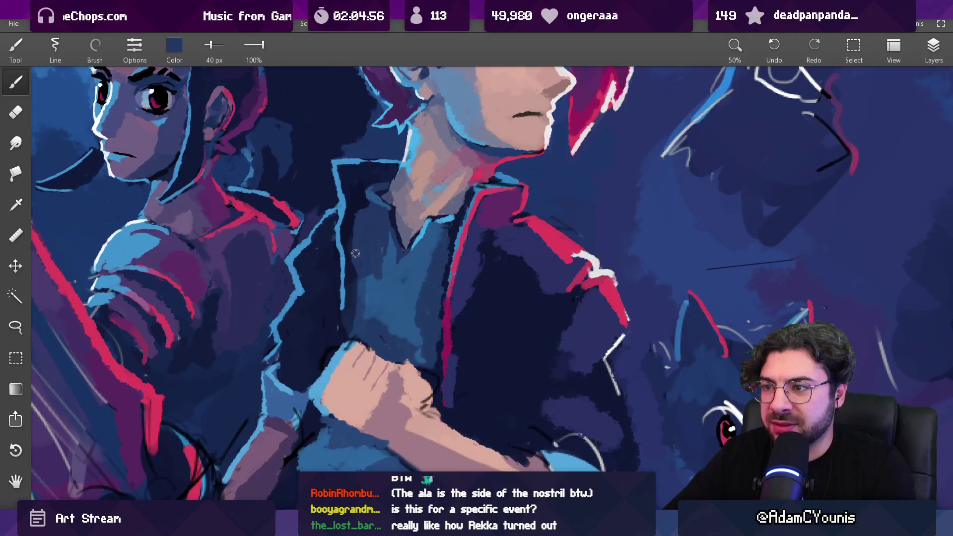
pyautogui.scroll(-5, 356, 253)
pyautogui.scroll(5, 387, 231)
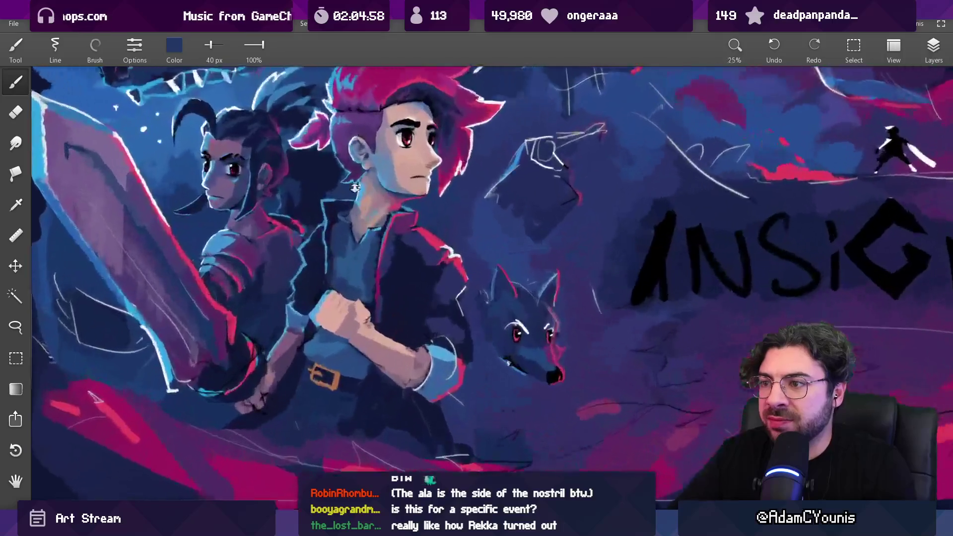
pyautogui.click(313, 250)
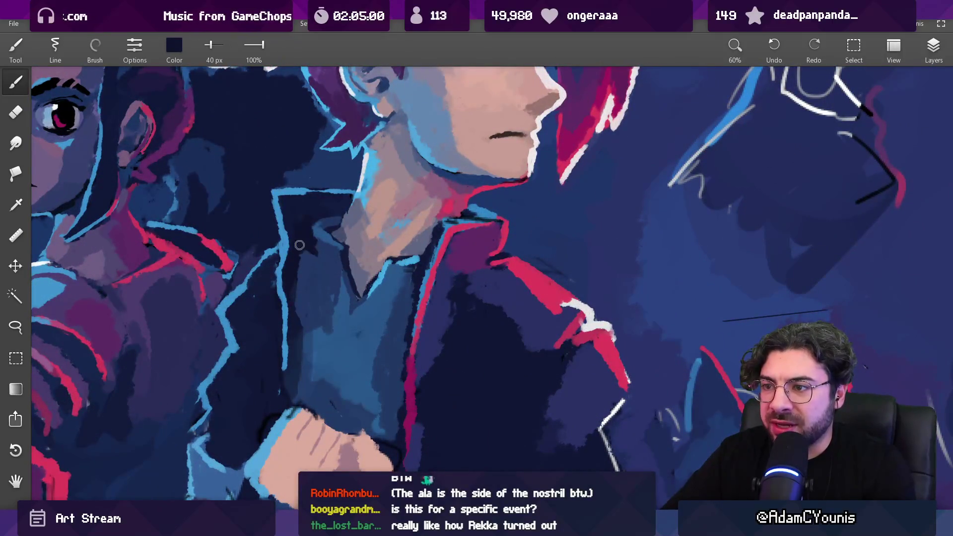
pyautogui.scroll(-4, 325, 242)
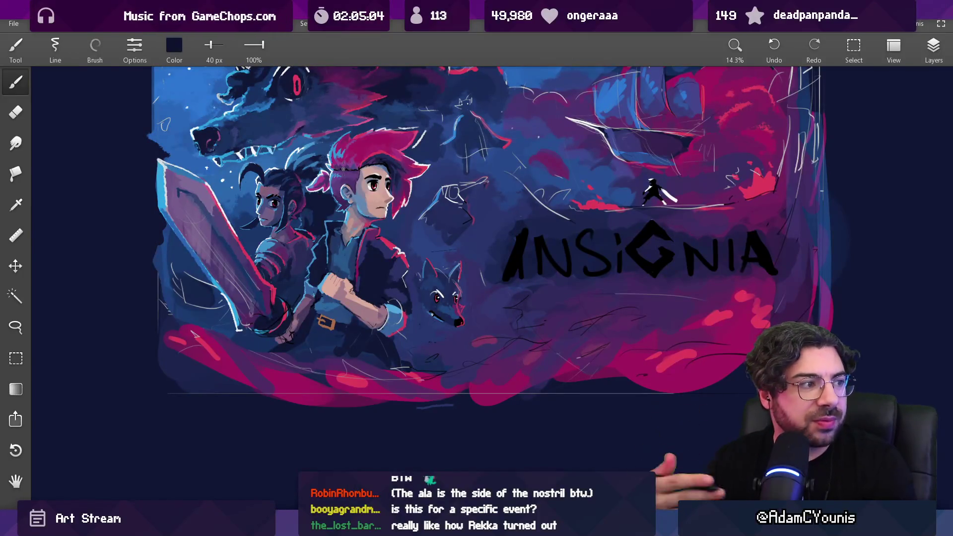
pyautogui.moveTo(368, 260); pyautogui.dragTo(376, 261)
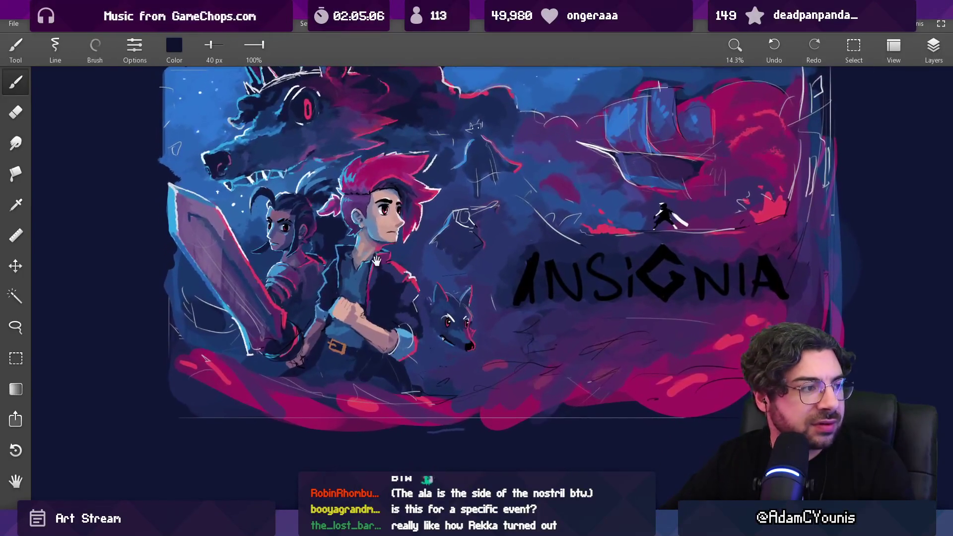
pyautogui.scroll(5, 340, 260)
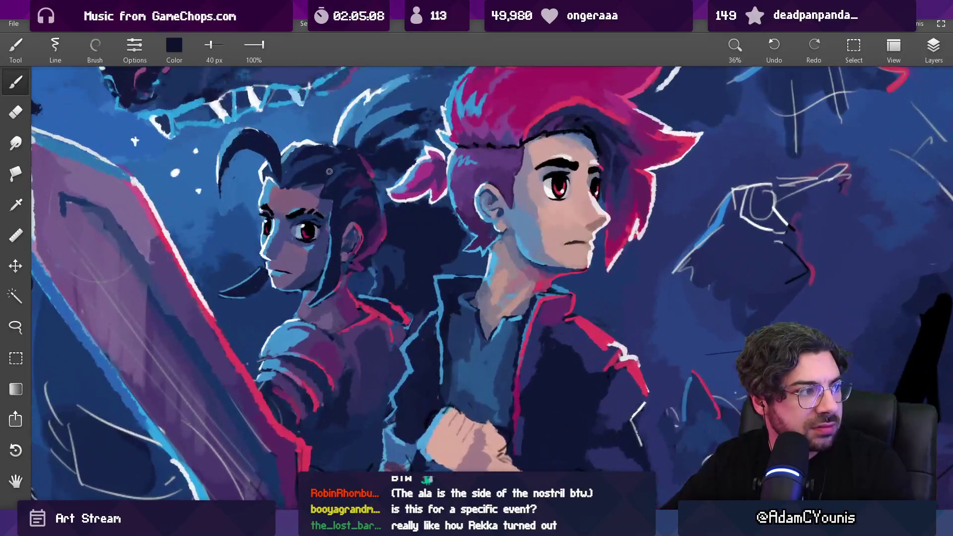
# - Redraw the companion's eyebrow darker and thicker in black, then reduce the brush size
pyautogui.scroll(5, 330, 201)
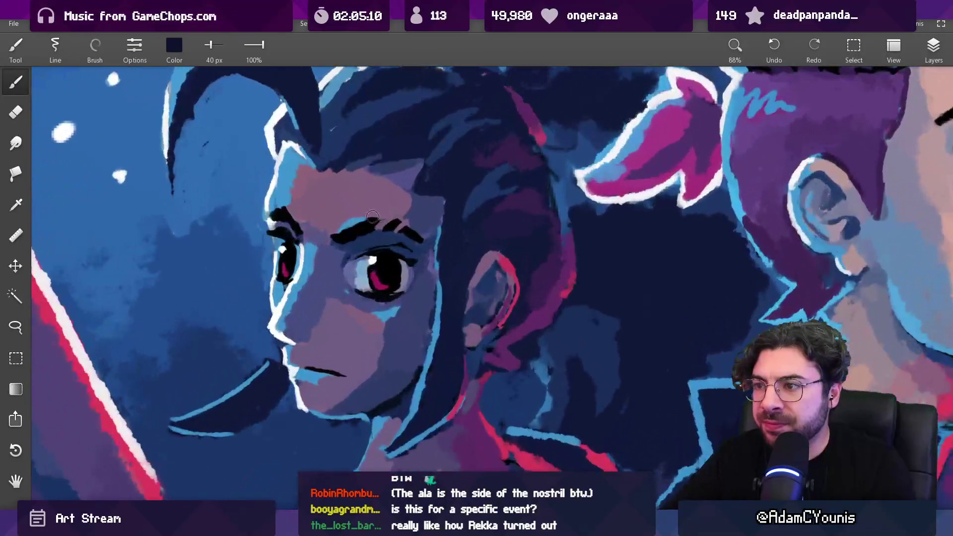
pyautogui.moveTo(333, 236); pyautogui.dragTo(419, 233)
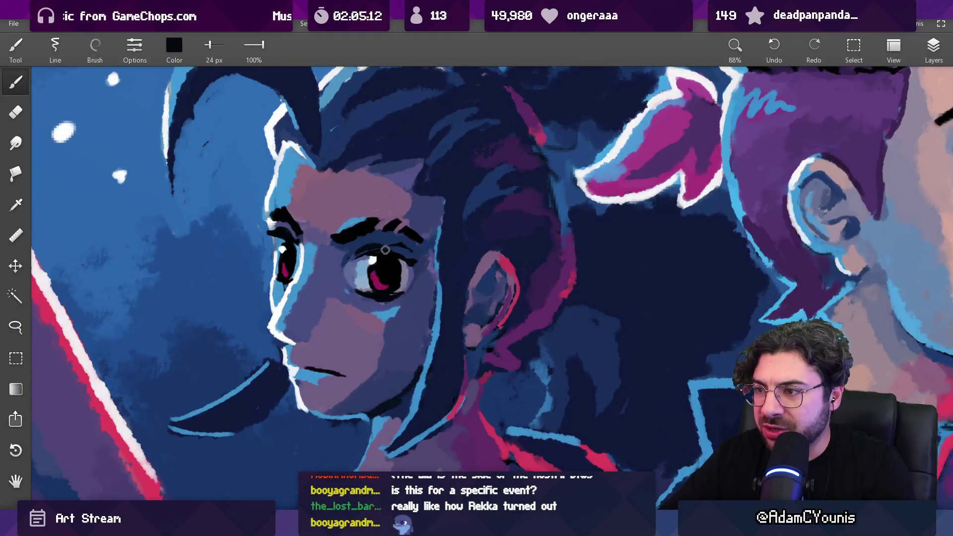
pyautogui.press('[')
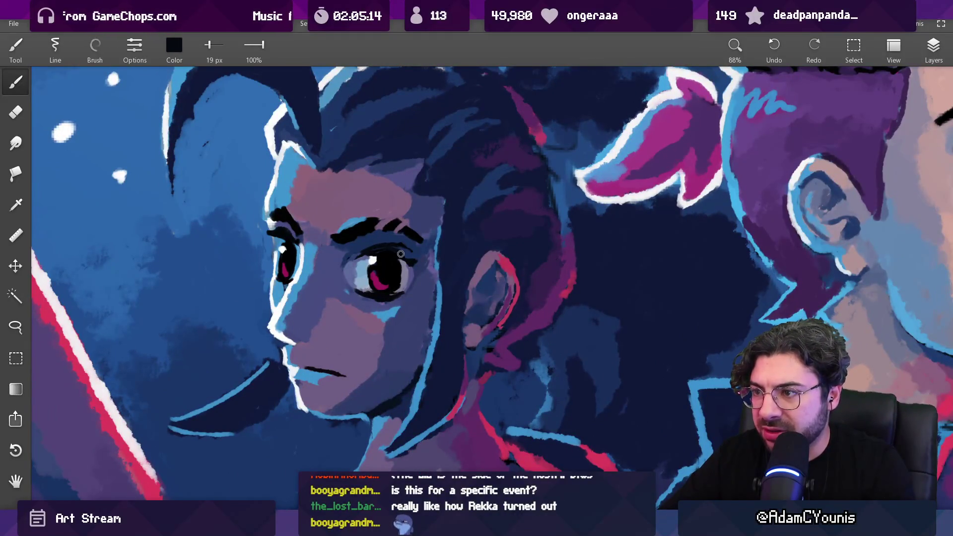
pyautogui.scroll(2, 372, 266)
# - Sample grey-purple and light blue skin tones around her eye at a finer brush size
pyautogui.keyDown('alt'); pyautogui.click(414, 258); pyautogui.keyUp('alt')
pyautogui.keyDown('alt'); pyautogui.click(414, 256); pyautogui.keyUp('alt')
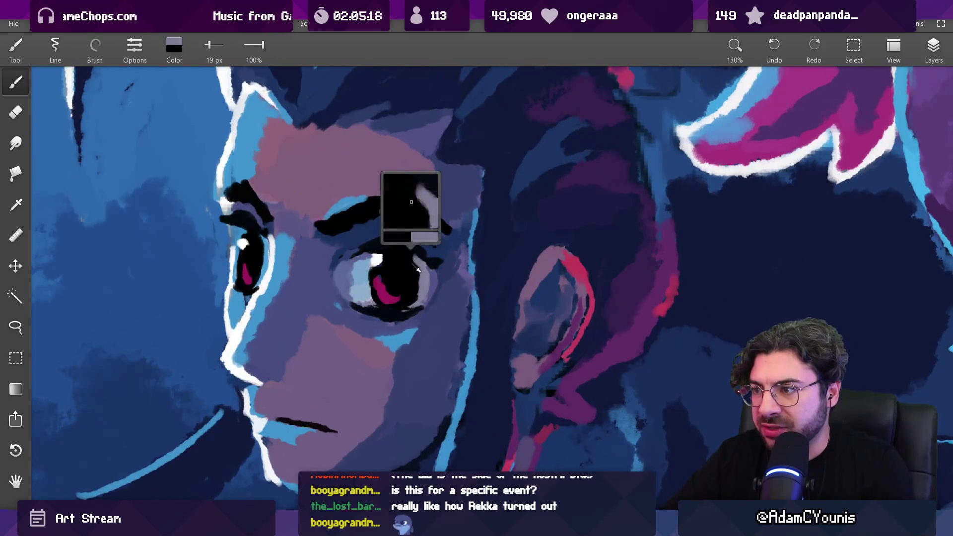
pyautogui.keyDown('alt'); pyautogui.click(425, 287); pyautogui.keyUp('alt')
pyautogui.press('[')
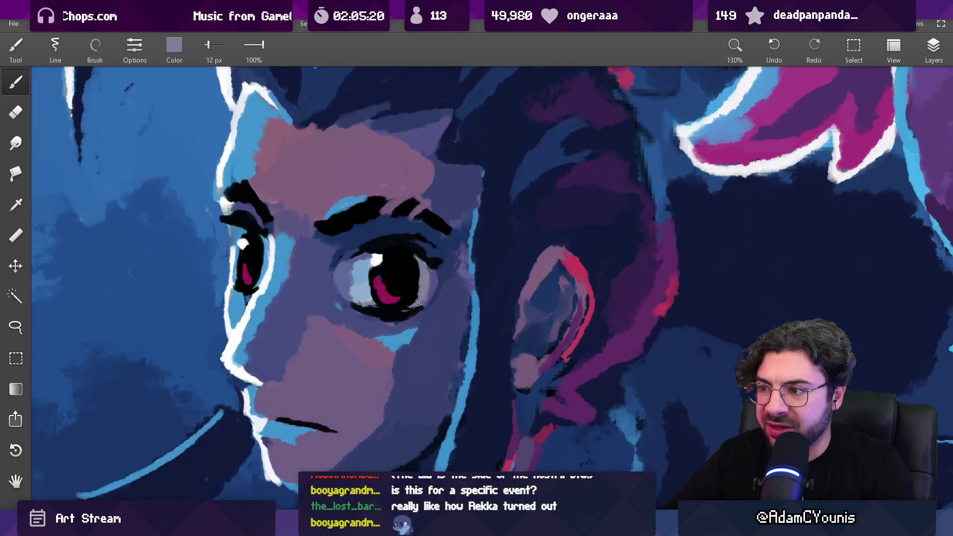
pyautogui.keyDown('alt'); pyautogui.click(376, 251); pyautogui.keyUp('alt')
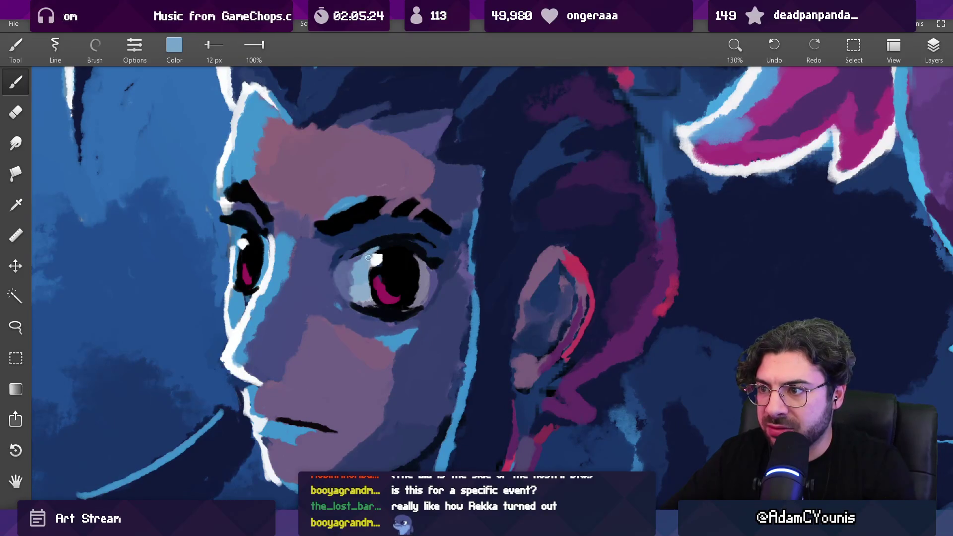
# - Sample black, navy, lavender and purple tones around the eye, ending on a 17 px brush
pyautogui.scroll(-10, 383, 248)
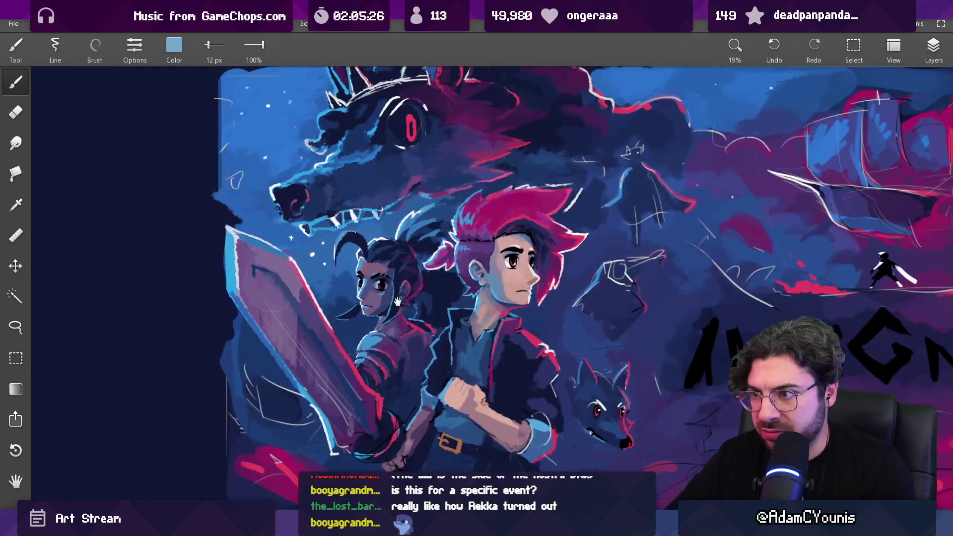
pyautogui.scroll(9, 340, 296)
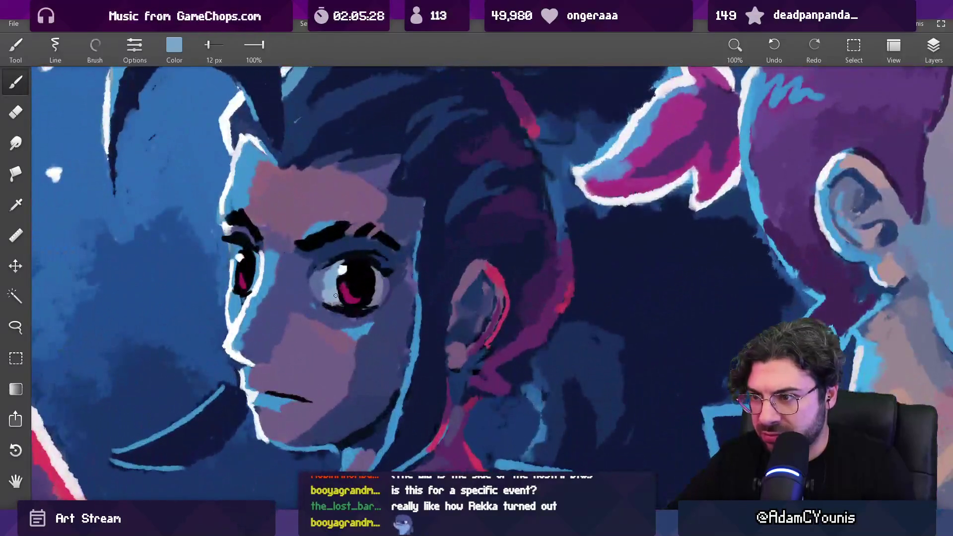
pyautogui.keyDown('alt'); pyautogui.click(338, 308); pyautogui.keyUp('alt')
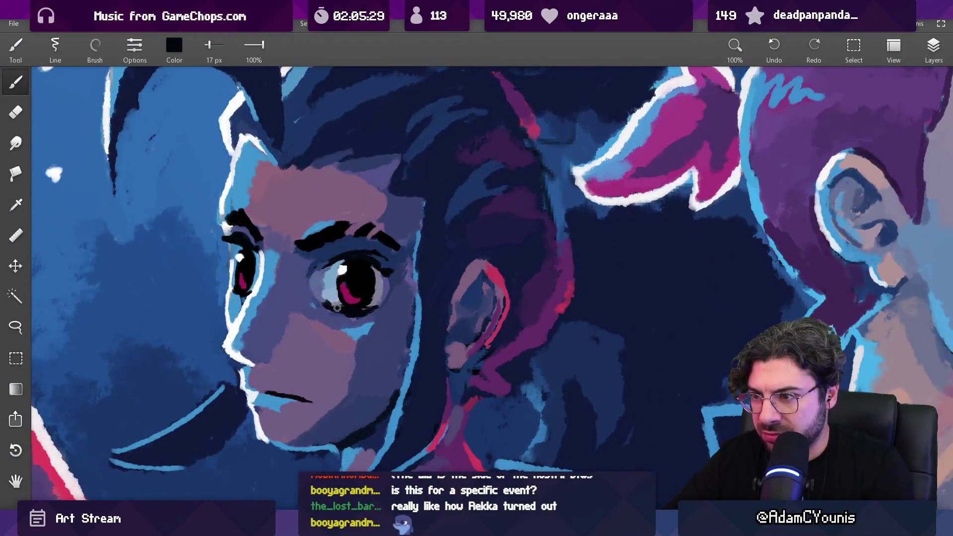
pyautogui.keyDown('alt'); pyautogui.click(317, 304); pyautogui.keyUp('alt')
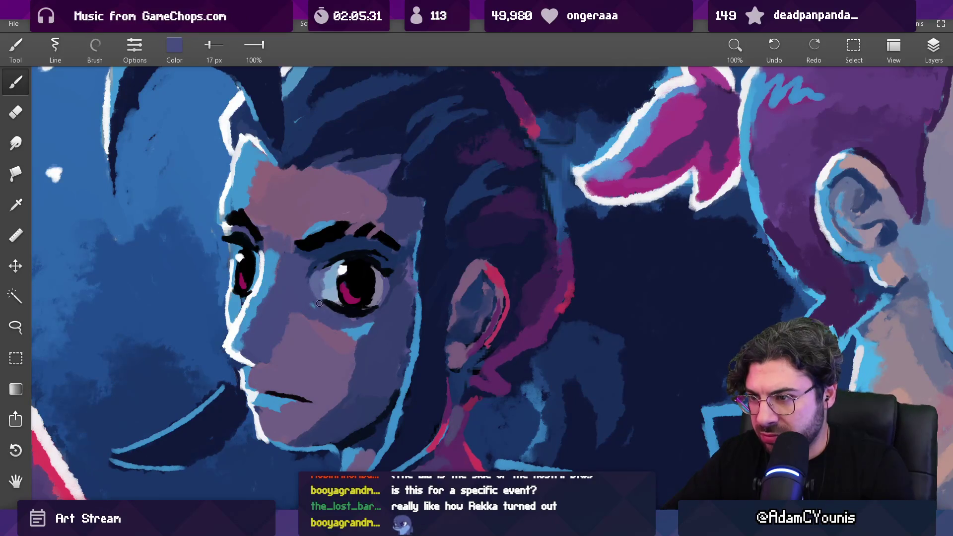
pyautogui.keyDown('alt'); pyautogui.click(311, 278); pyautogui.keyUp('alt')
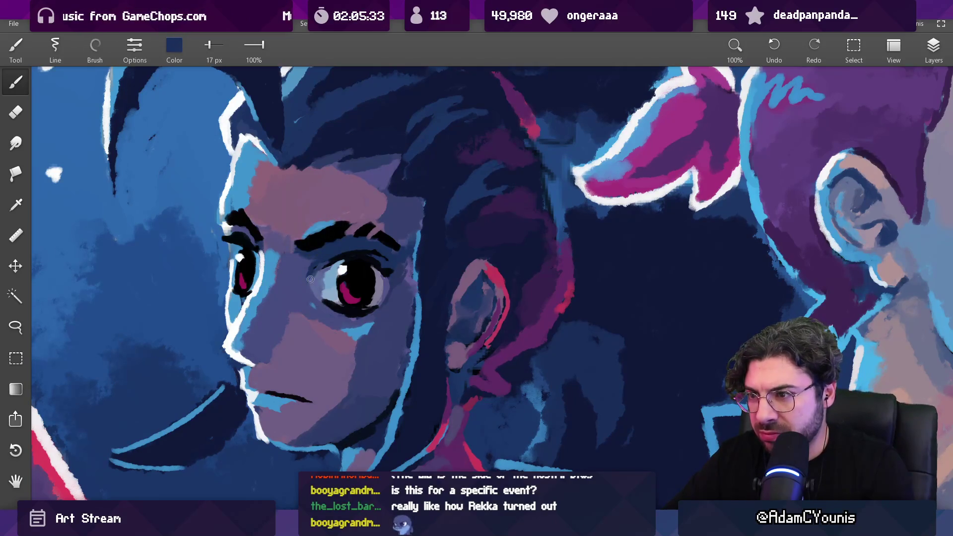
pyautogui.keyDown('alt'); pyautogui.click(310, 286); pyautogui.keyUp('alt')
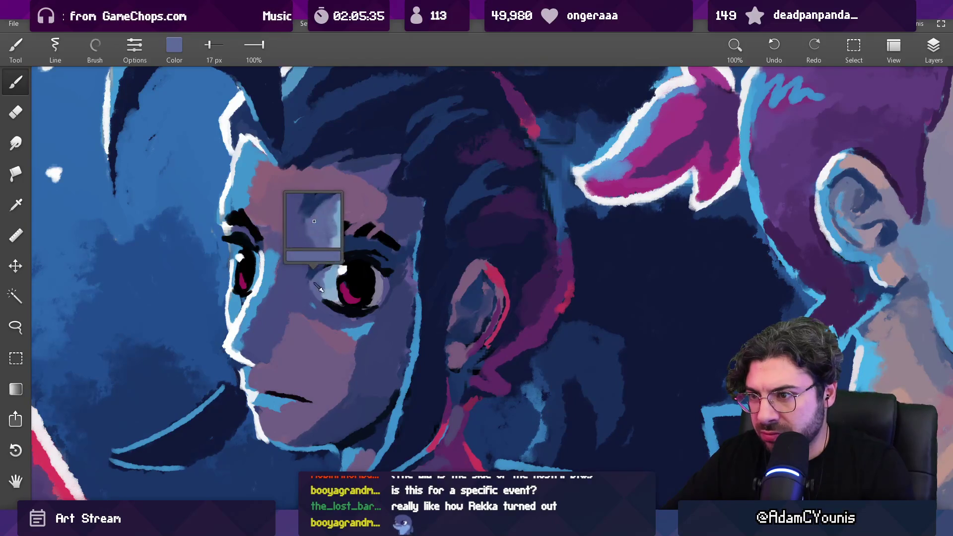
pyautogui.keyDown('alt'); pyautogui.click(309, 289); pyautogui.keyUp('alt')
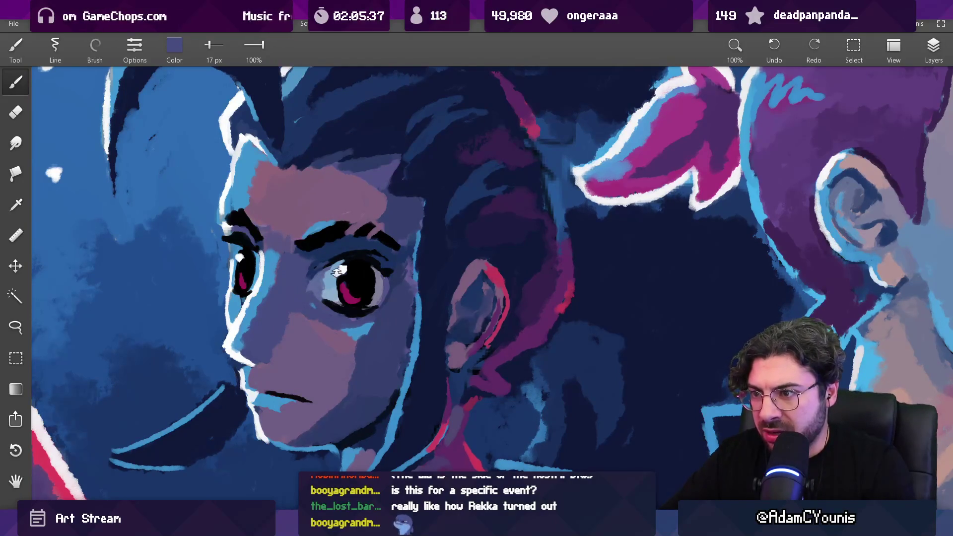
pyautogui.scroll(-10, 336, 272)
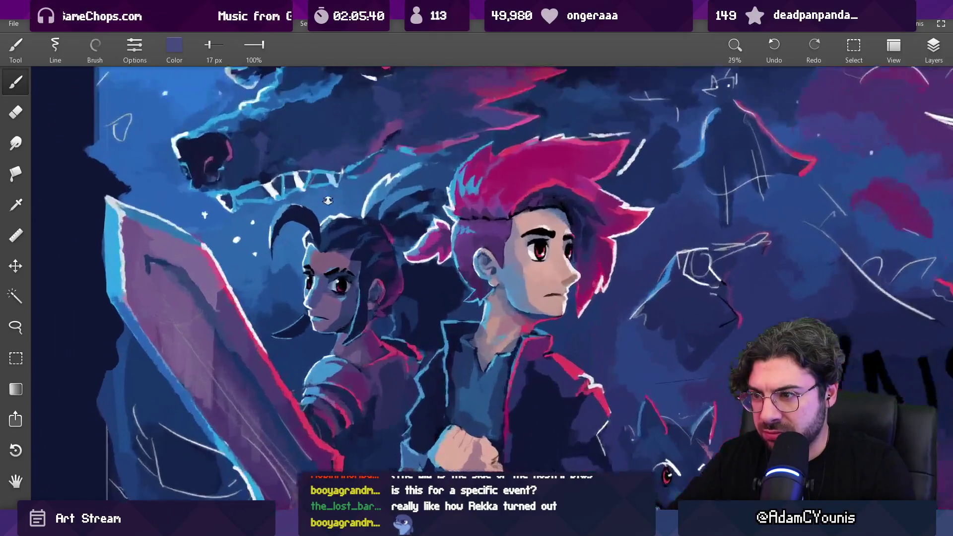
# - Sample light blue, black and navy tones around the companion's eye and eyebrow
pyautogui.scroll(9, 348, 288)
pyautogui.keyDown('alt'); pyautogui.click(322, 312); pyautogui.keyUp('alt')
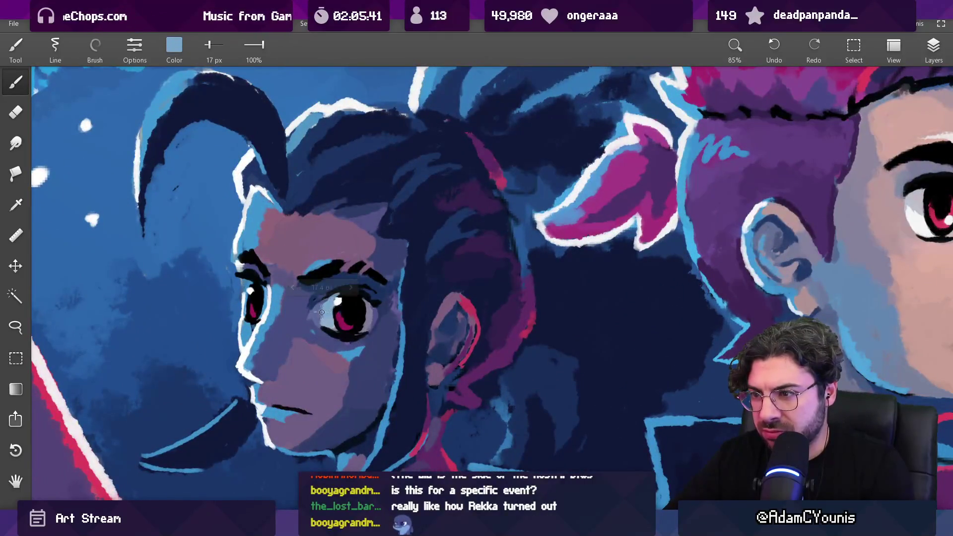
pyautogui.keyDown('alt'); pyautogui.click(360, 296); pyautogui.keyUp('alt')
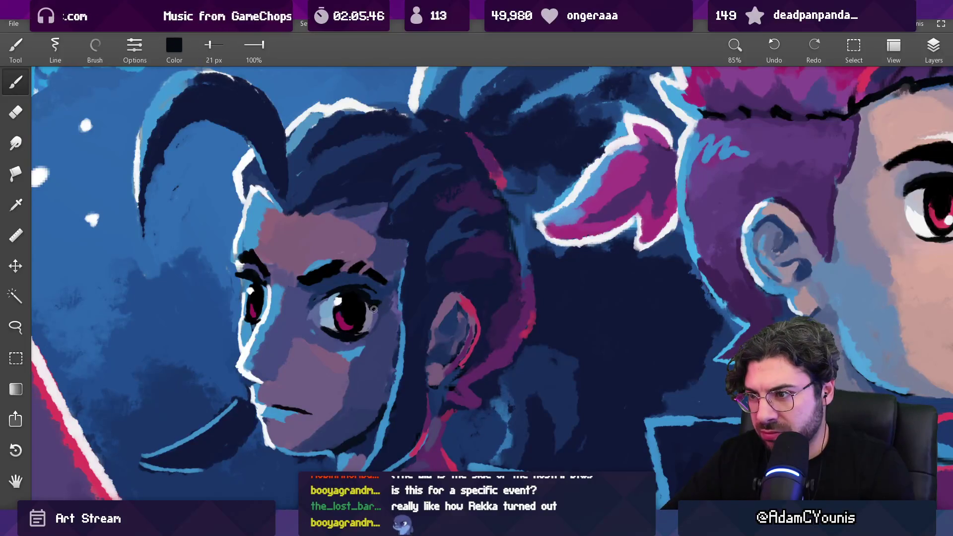
pyautogui.keyDown('alt'); pyautogui.click(375, 330); pyautogui.keyUp('alt')
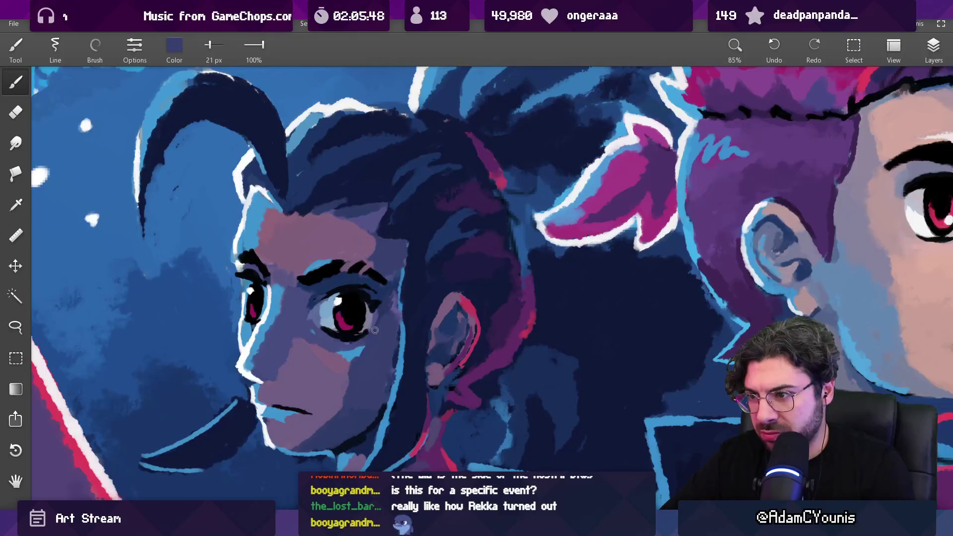
pyautogui.keyDown('alt'); pyautogui.click(375, 326); pyautogui.keyUp('alt')
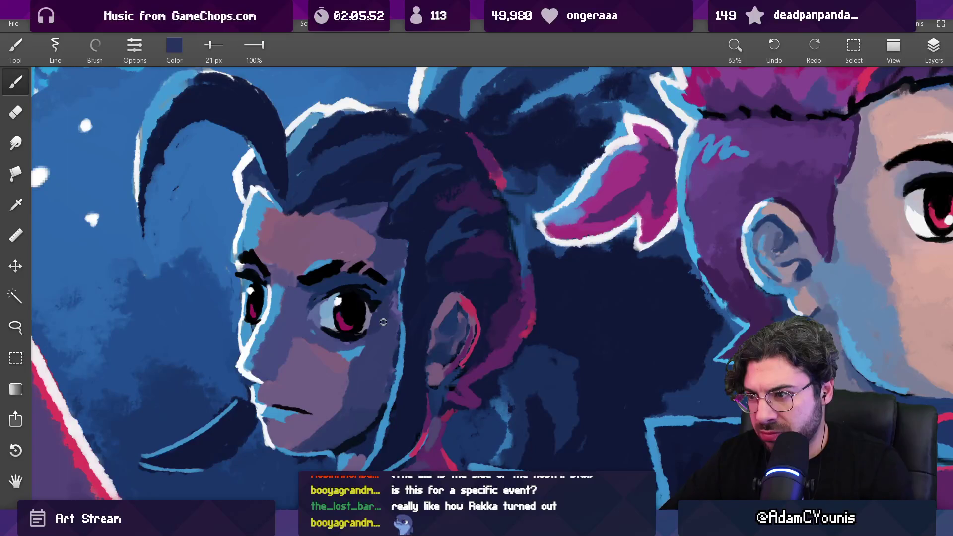
pyautogui.keyDown('alt'); pyautogui.click(394, 273); pyautogui.keyUp('alt')
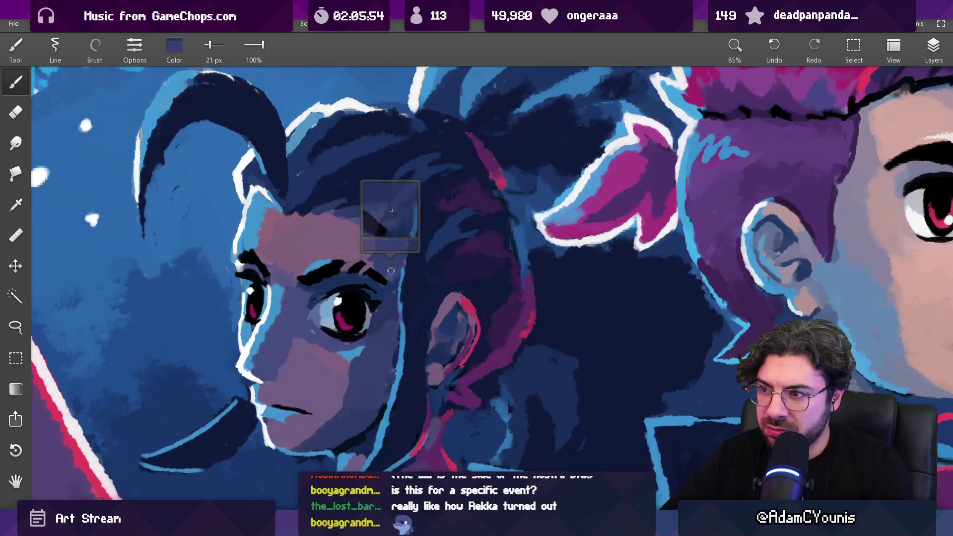
pyautogui.keyDown('alt'); pyautogui.click(390, 279); pyautogui.keyUp('alt')
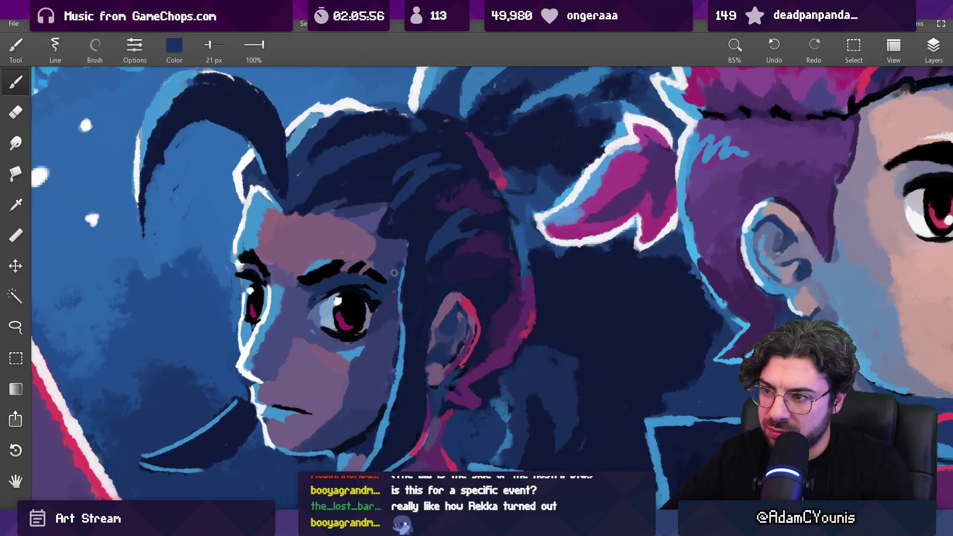
# - Darken the pupil's right edge with black, then pick up the iris crimson at 12 px
pyautogui.scroll(-5, 394, 271)
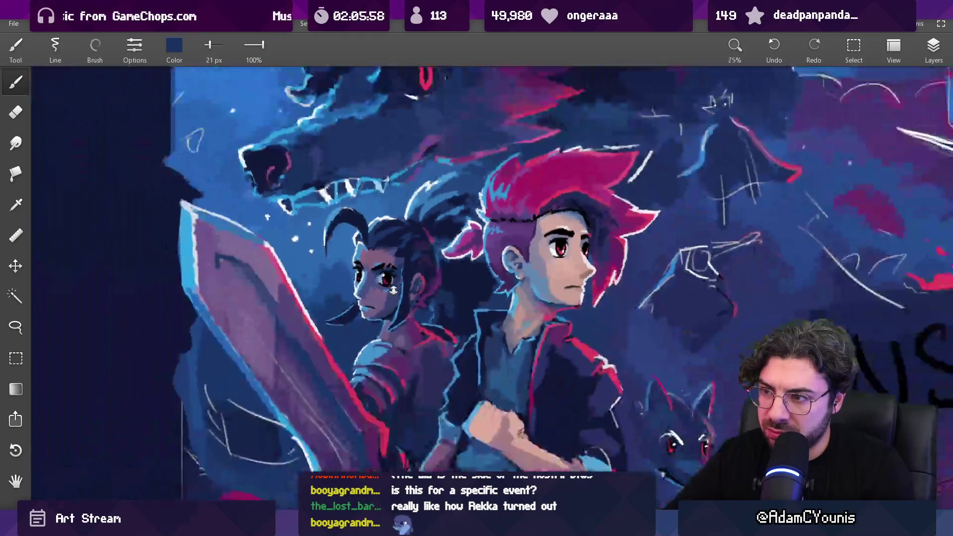
pyautogui.scroll(3, 363, 200)
pyautogui.scroll(5, 353, 267)
pyautogui.keyDown('alt'); pyautogui.click(329, 255); pyautogui.keyUp('alt')
pyautogui.press('[')
pyautogui.press('[')
pyautogui.press('[')
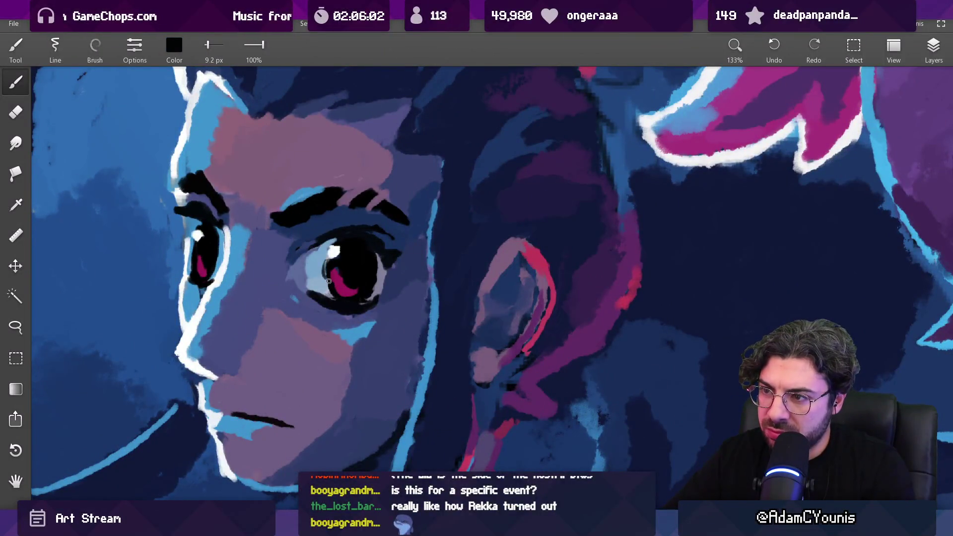
pyautogui.keyDown('alt'); pyautogui.click(372, 278); pyautogui.keyUp('alt')
pyautogui.moveTo(377, 291); pyautogui.dragTo(373, 276)
pyautogui.keyDown('alt'); pyautogui.click(347, 289); pyautogui.keyUp('alt')
pyautogui.press(']')
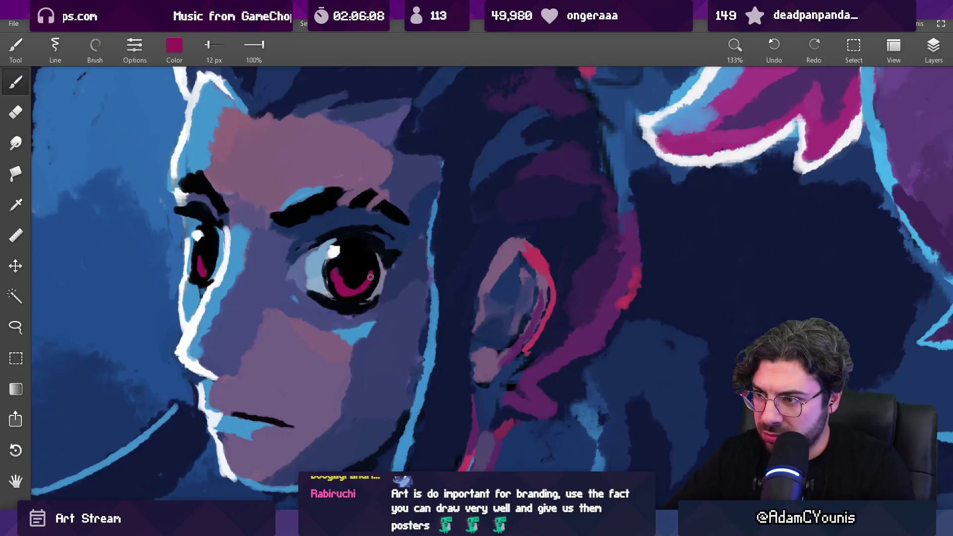
pyautogui.scroll(-10, 373, 264)
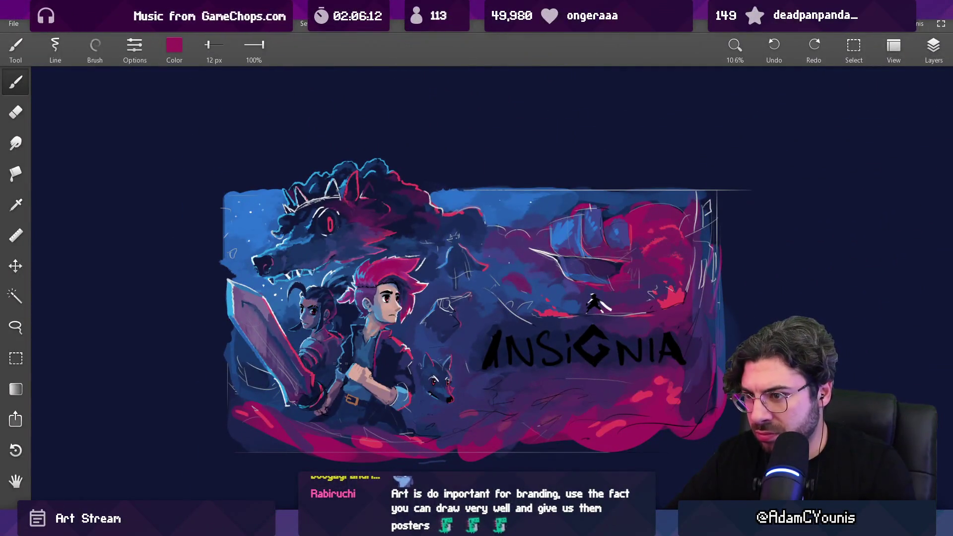
pyautogui.scroll(8, 329, 326)
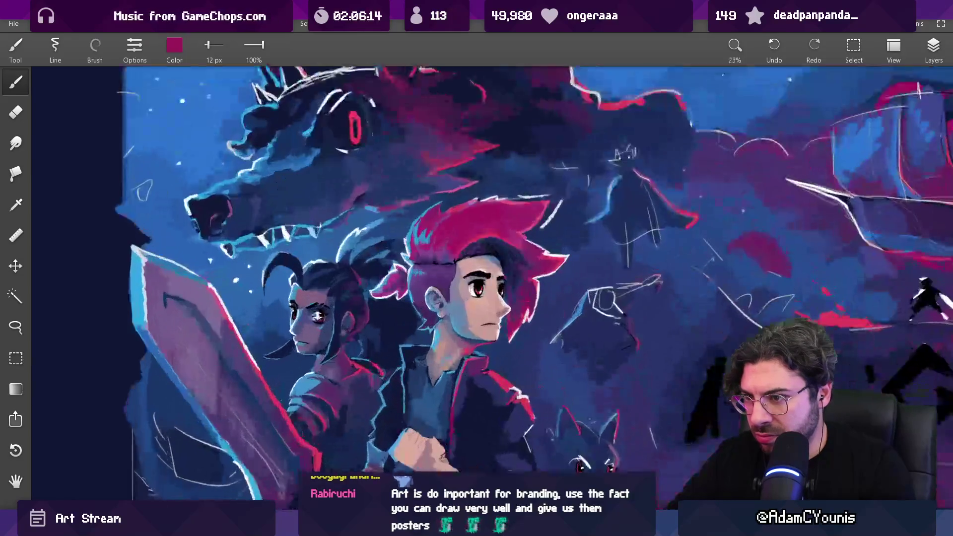
pyautogui.keyDown('alt'); pyautogui.click(331, 320); pyautogui.keyUp('alt')
pyautogui.press(']')
pyautogui.press(']')
pyautogui.press(']')
pyautogui.keyDown('alt'); pyautogui.click(315, 322); pyautogui.keyUp('alt')
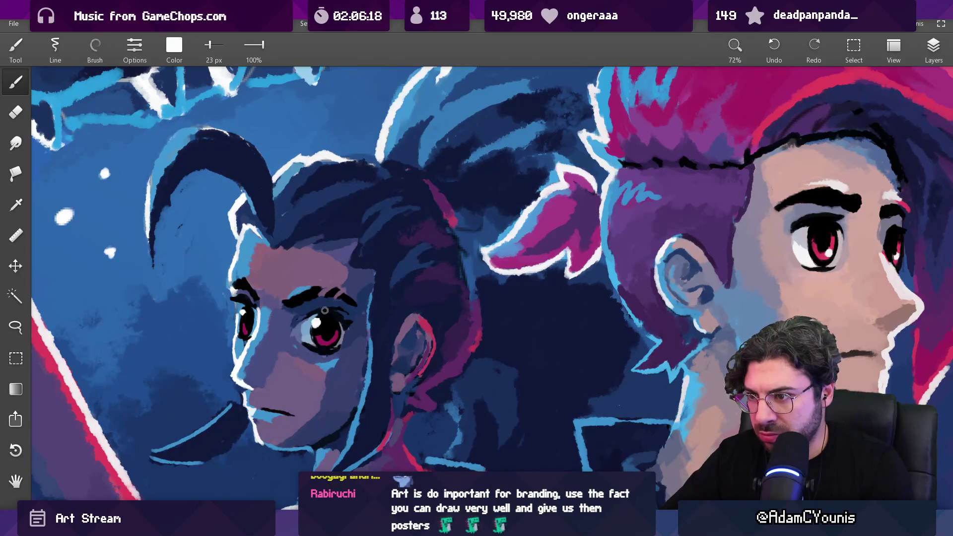
pyautogui.scroll(-7, 325, 310)
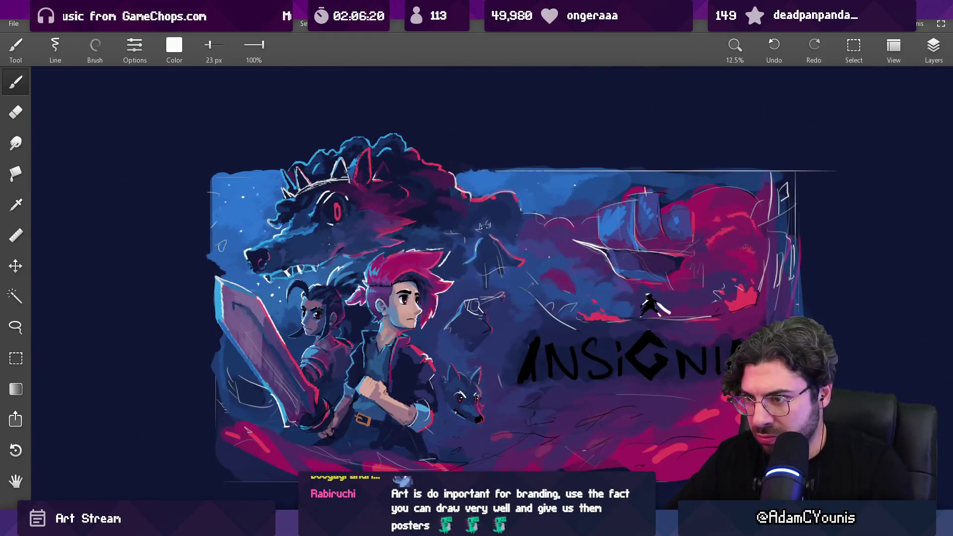
pyautogui.scroll(7, 347, 273)
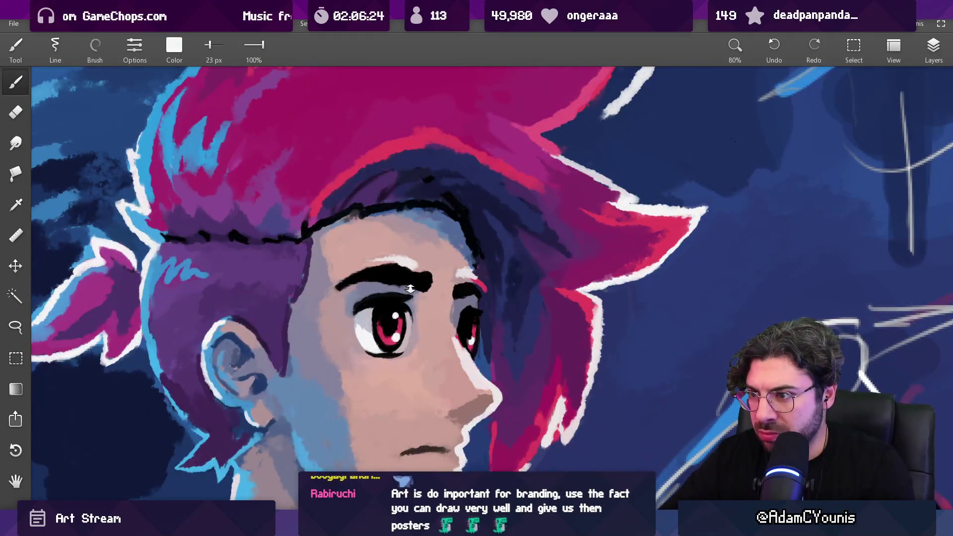
pyautogui.scroll(-7, 410, 288)
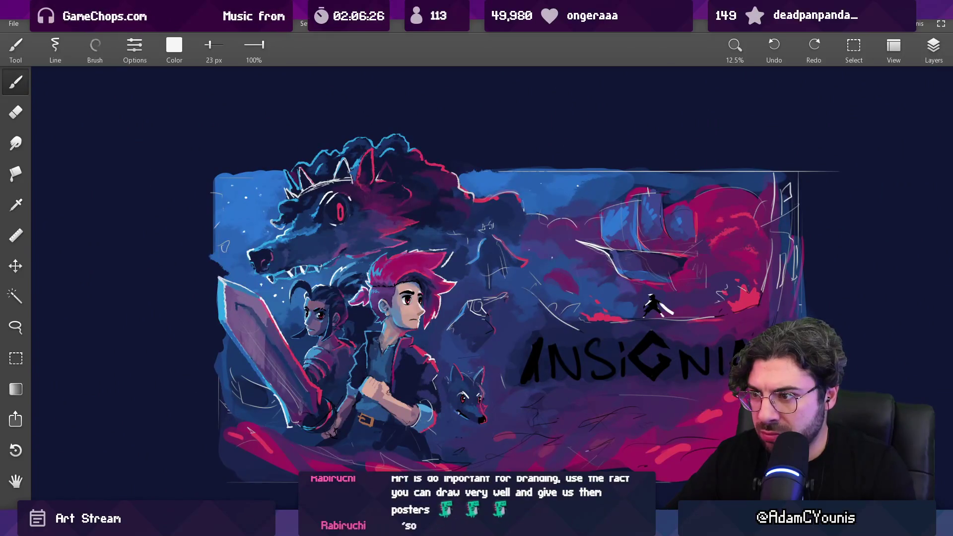
pyautogui.hotkey('ctrl', 'z')
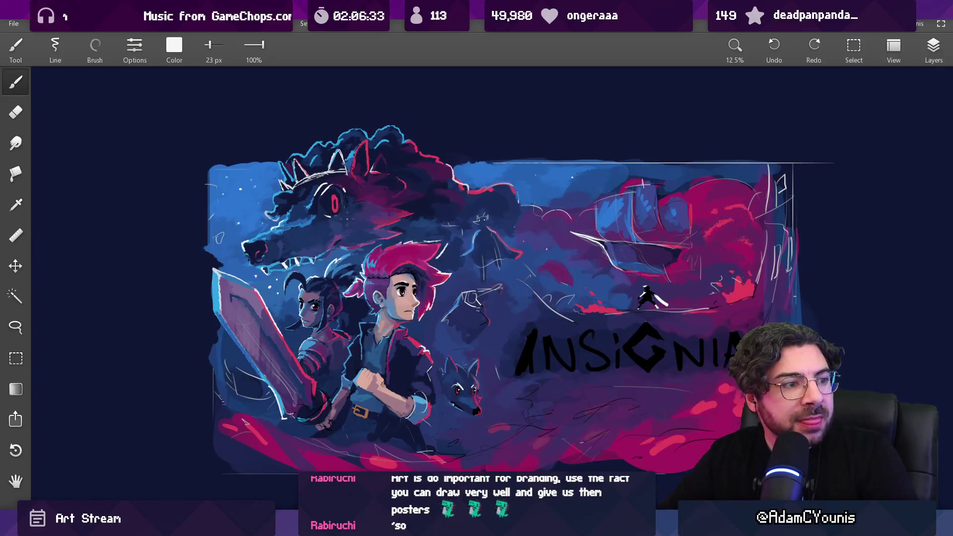
pyautogui.scroll(5, 347, 218)
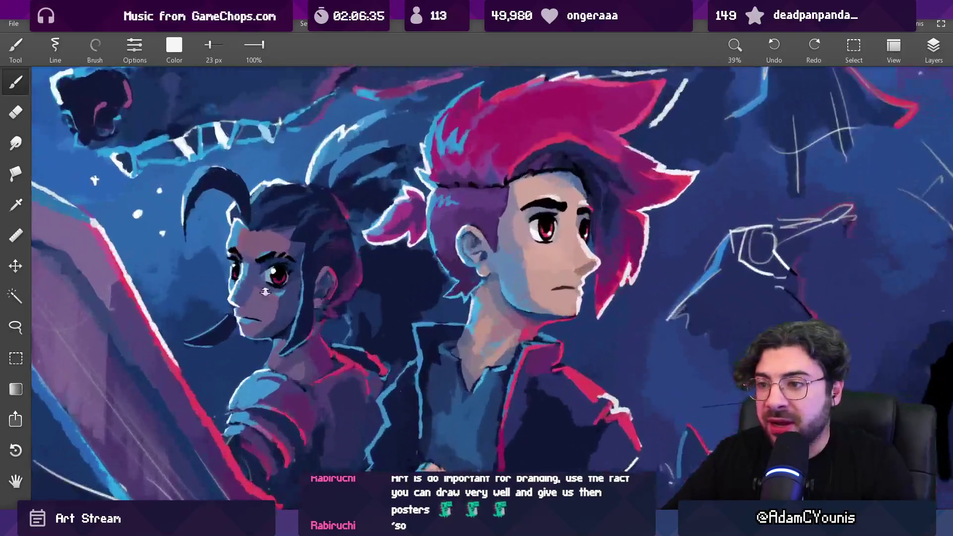
pyautogui.scroll(7, 265, 292)
# - Sample the eye's pale highlight and pupil black, shrinking the brush to 11 px
pyautogui.moveTo(387, 286)
pyautogui.mouseDown()
pyautogui.moveTo(320, 279)
pyautogui.moveTo(309, 251)
pyautogui.mouseUp()
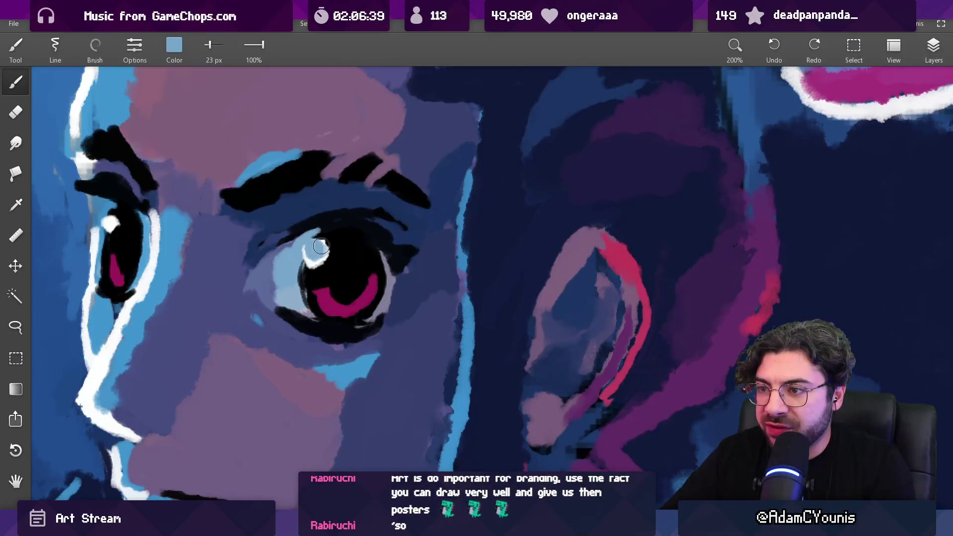
pyautogui.moveTo(308, 247); pyautogui.dragTo(328, 238)
pyautogui.press('[')
pyautogui.press('[')
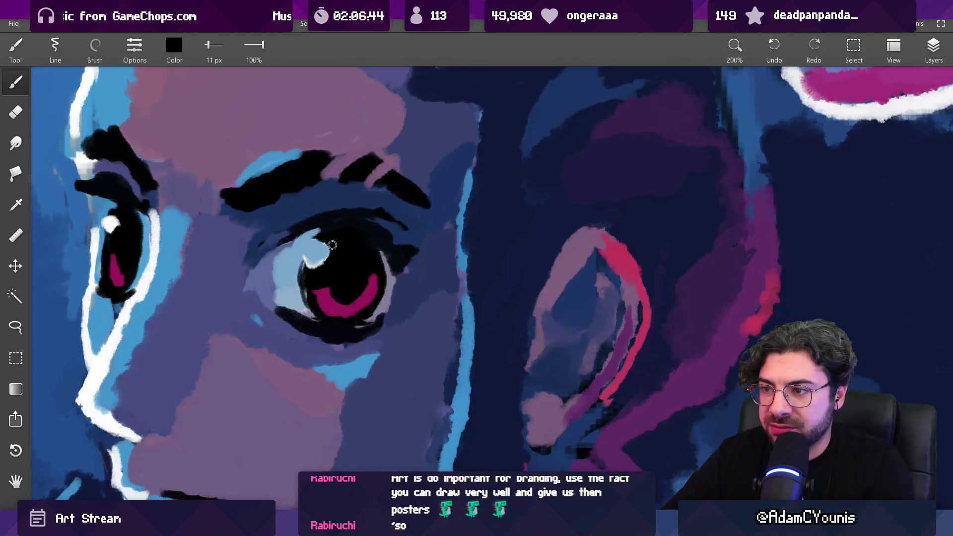
pyautogui.moveTo(306, 265)
pyautogui.mouseDown()
pyautogui.moveTo(294, 291)
pyautogui.moveTo(307, 317)
pyautogui.mouseUp()
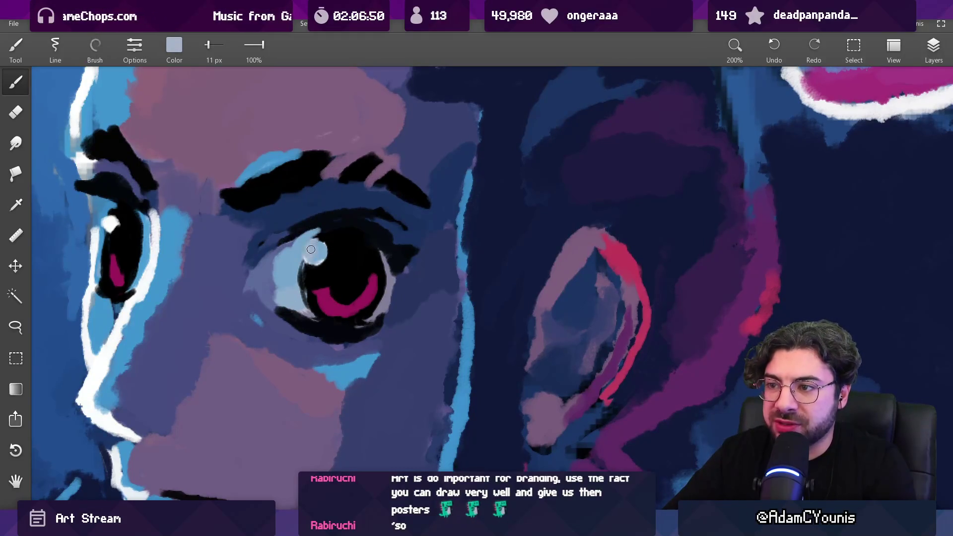
pyautogui.click(321, 237)
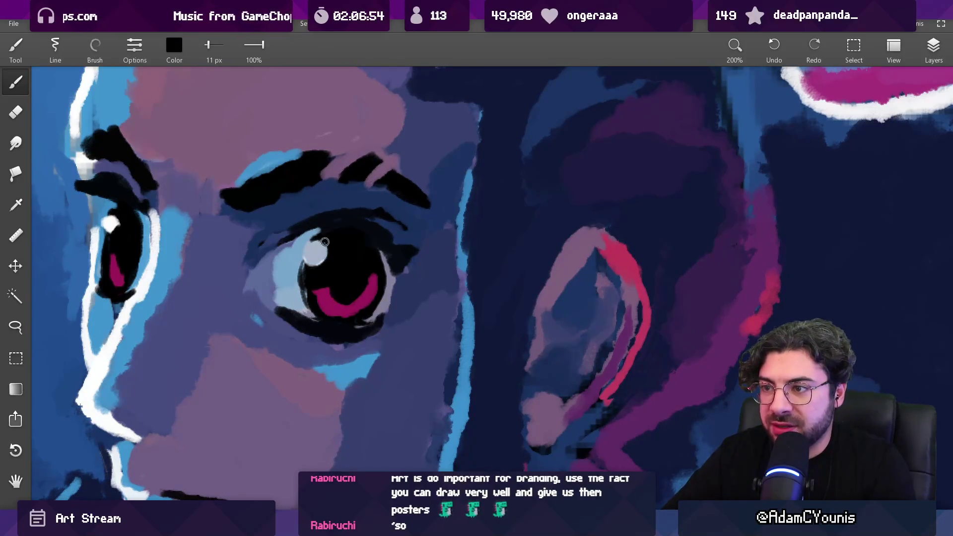
pyautogui.moveTo(330, 257)
pyautogui.mouseDown()
pyautogui.moveTo(298, 253)
pyautogui.moveTo(306, 241)
pyautogui.mouseUp()
# - Reshape the catchlight against the pupil, alternating black and pale sky blue
pyautogui.scroll(-3, 308, 365)
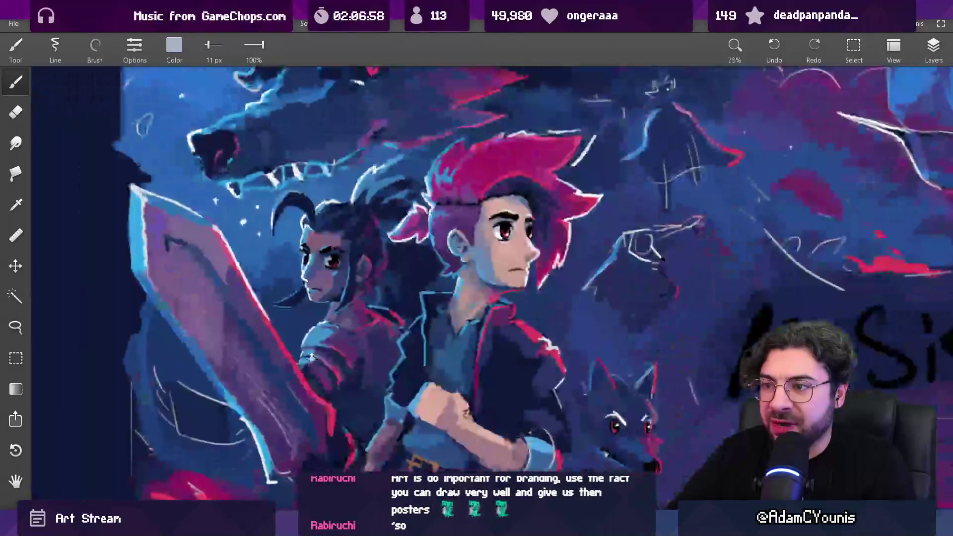
pyautogui.scroll(-2, 310, 356)
pyautogui.scroll(3, 318, 315)
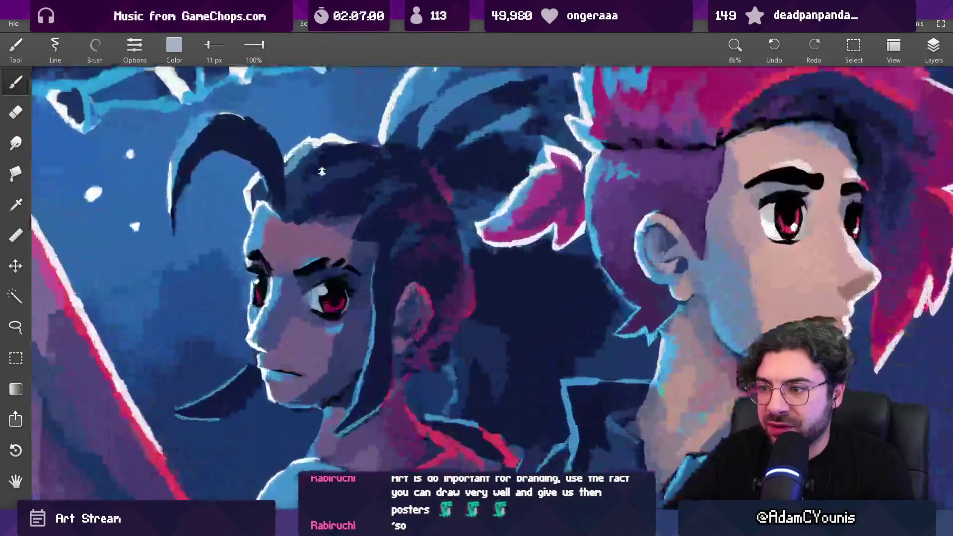
pyautogui.click(317, 306)
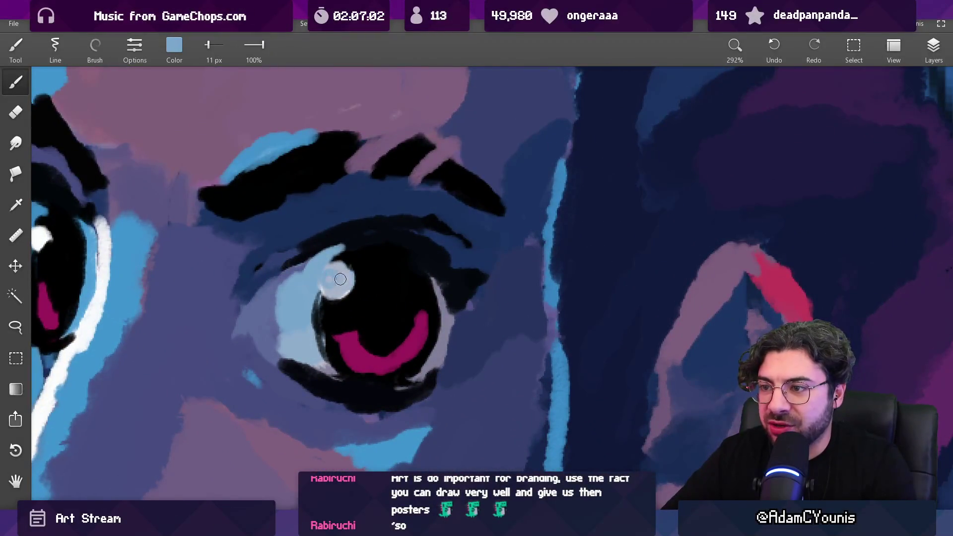
pyautogui.keyDown('alt'); pyautogui.click(354, 269); pyautogui.keyUp('alt')
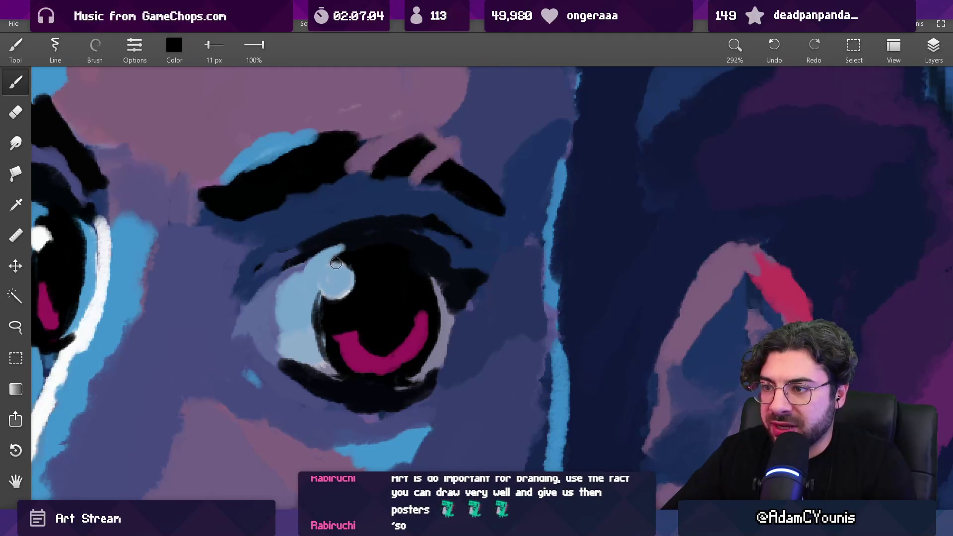
pyautogui.keyDown('alt'); pyautogui.click(338, 280); pyautogui.keyUp('alt')
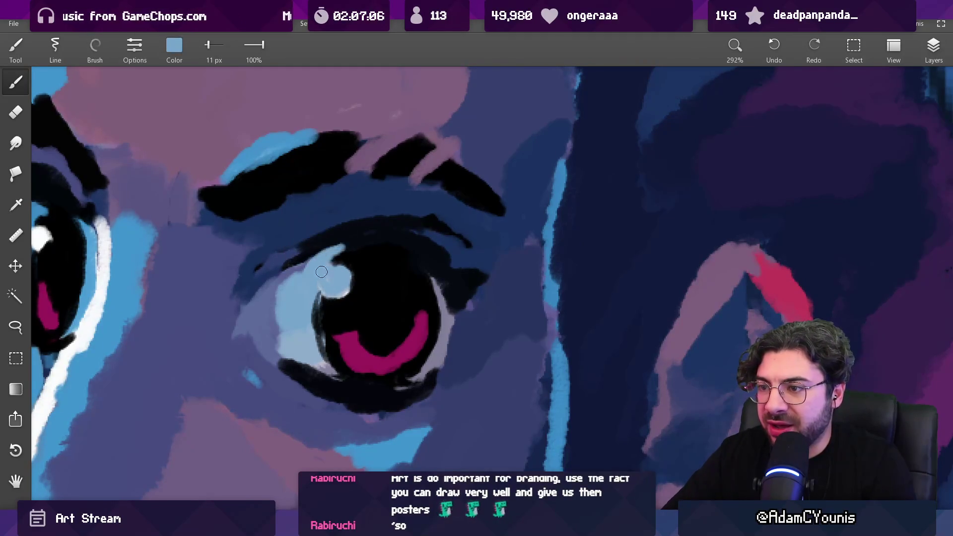
pyautogui.keyDown('alt'); pyautogui.click(328, 266); pyautogui.keyUp('alt')
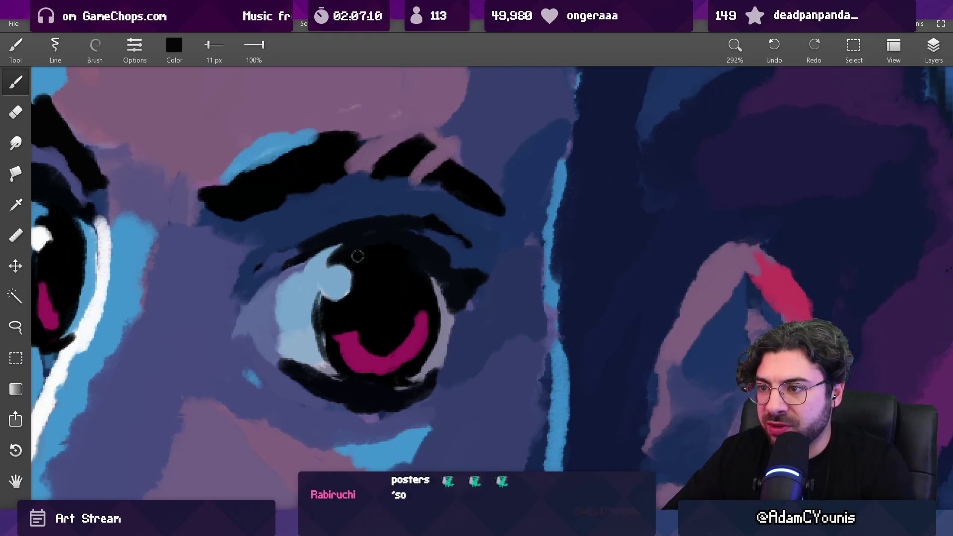
pyautogui.keyDown('alt'); pyautogui.click(319, 278); pyautogui.keyUp('alt')
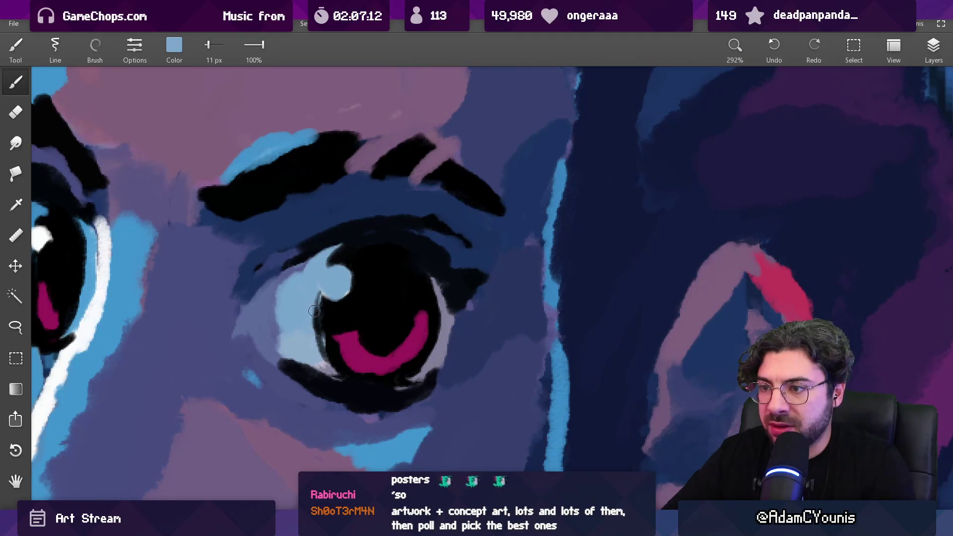
pyautogui.scroll(-10, 314, 310)
pyautogui.scroll(3, 303, 211)
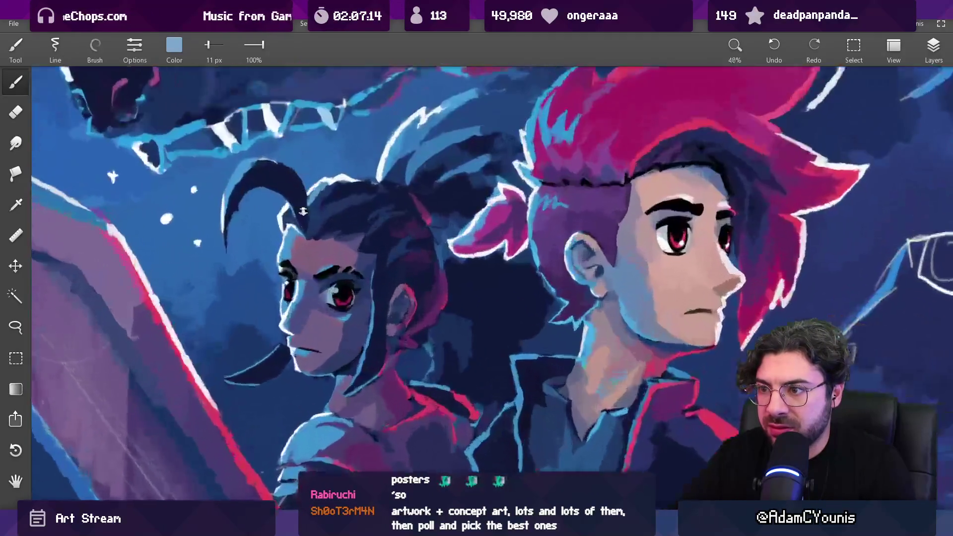
# - Enlarge the brush and rework the companion's eye area with sampled navy, lavender and mauve skin tones
pyautogui.scroll(3, 303, 211)
pyautogui.keyDown('alt'); pyautogui.click(323, 273); pyautogui.keyUp('alt')
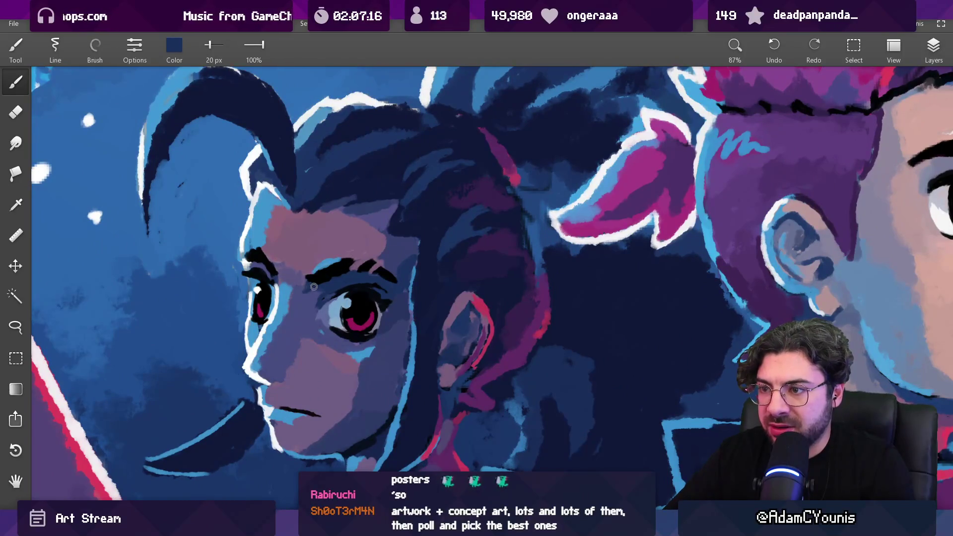
pyautogui.press(']')
pyautogui.keyDown('alt'); pyautogui.click(308, 310); pyautogui.keyUp('alt')
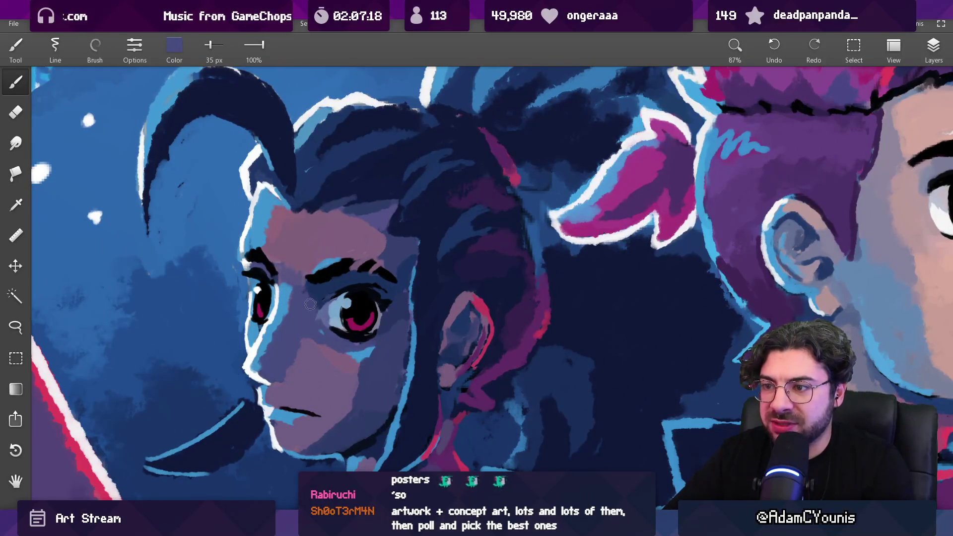
pyautogui.scroll(-6, 313, 284)
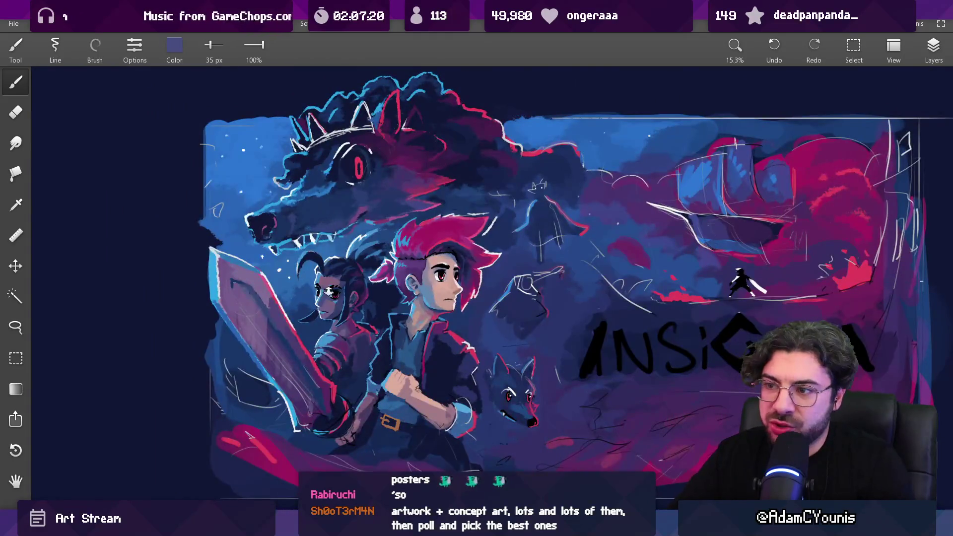
pyautogui.scroll(6, 327, 291)
pyautogui.keyDown('alt'); pyautogui.click(307, 268); pyautogui.keyUp('alt')
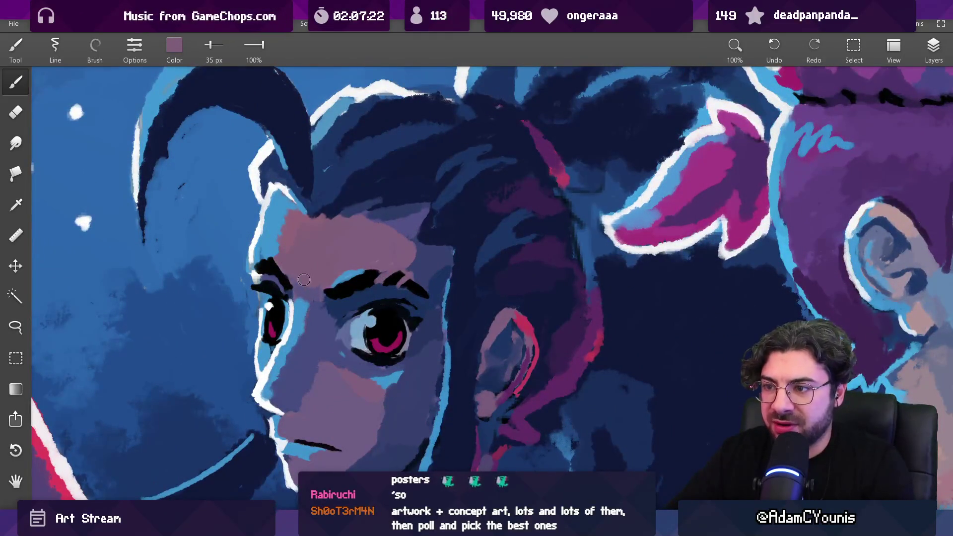
# - Shift the view across the poster and pick up dark navy from the companion's neck shadow
pyautogui.scroll(-5, 337, 260)
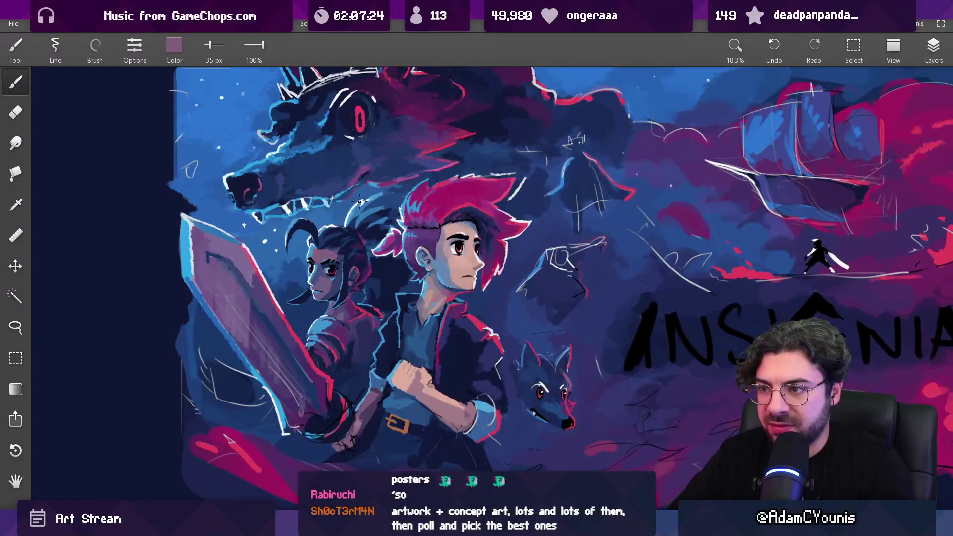
pyautogui.moveTo(358, 233); pyautogui.dragTo(348, 216)
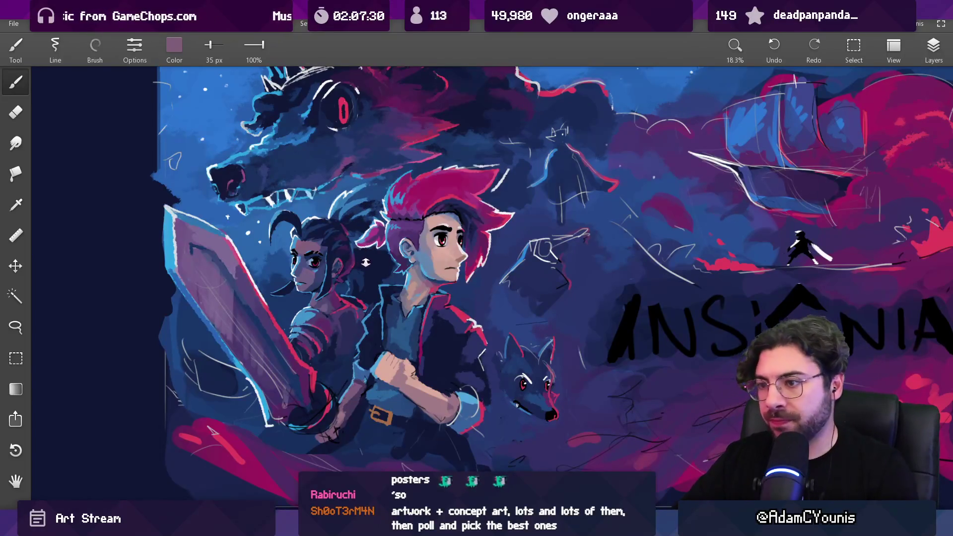
pyautogui.scroll(-3, 365, 263)
pyautogui.scroll(5, 363, 310)
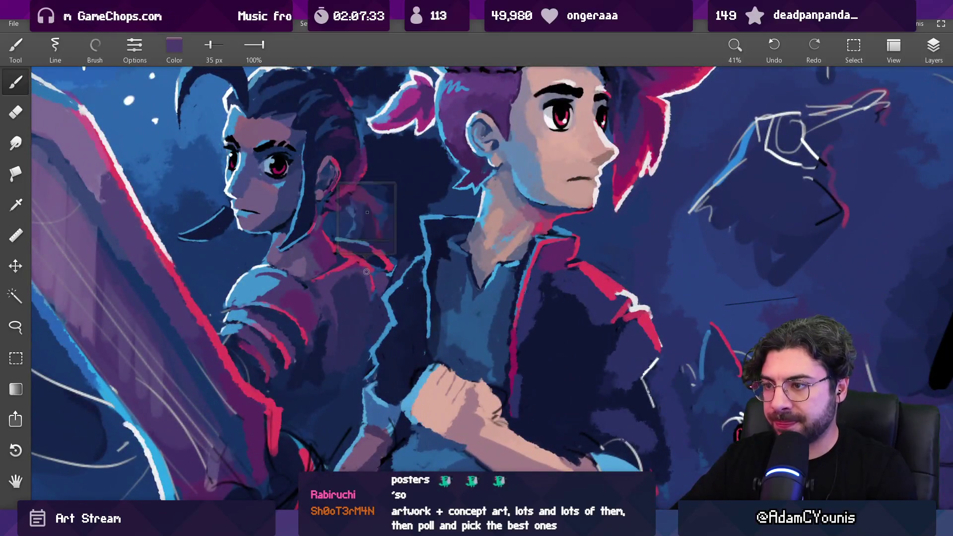
pyautogui.moveTo(367, 272); pyautogui.dragTo(345, 267)
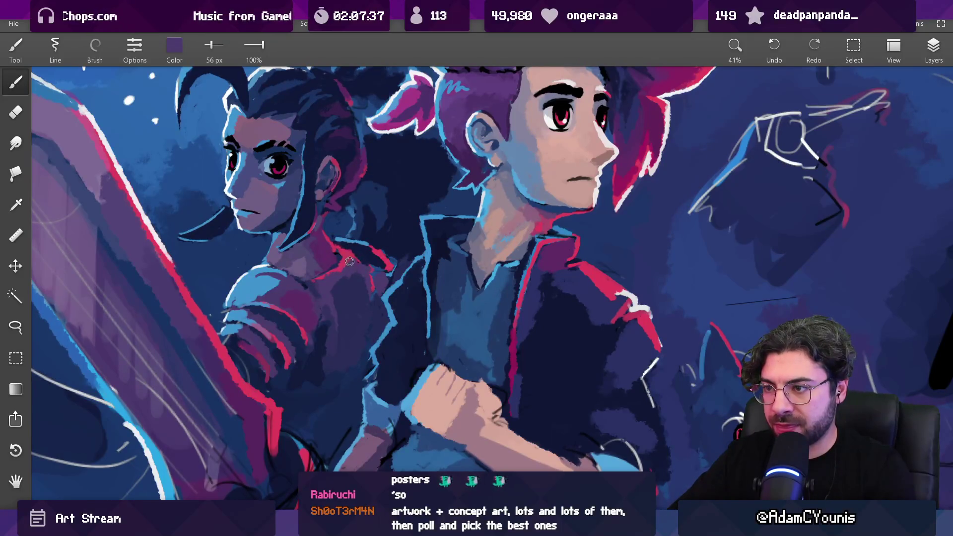
# - Shade the companion's neck with sampled dark purple, navy shadow and shoulder purple
pyautogui.scroll(-5, 365, 264)
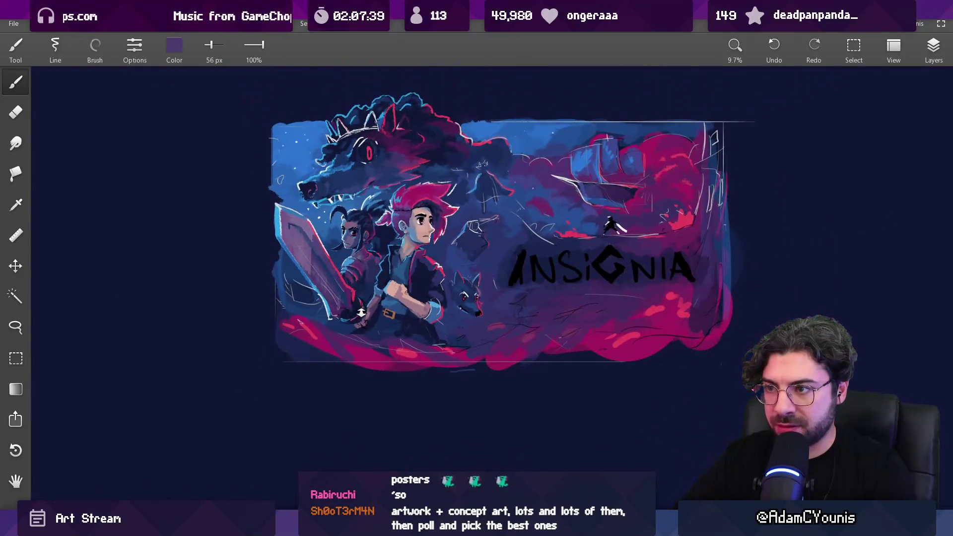
pyautogui.scroll(6, 371, 295)
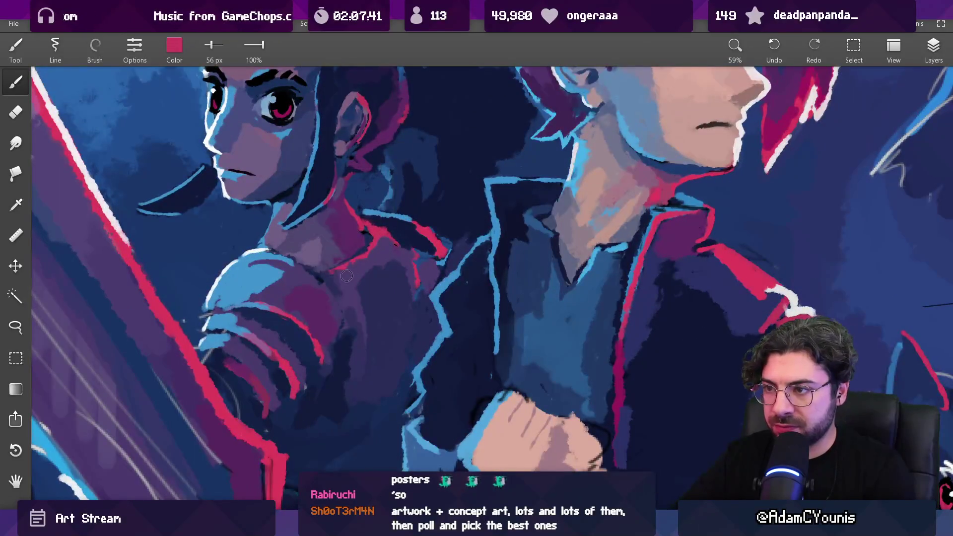
pyautogui.keyDown('alt'); pyautogui.click(344, 267); pyautogui.keyUp('alt')
pyautogui.keyDown('alt'); pyautogui.click(359, 255); pyautogui.keyUp('alt')
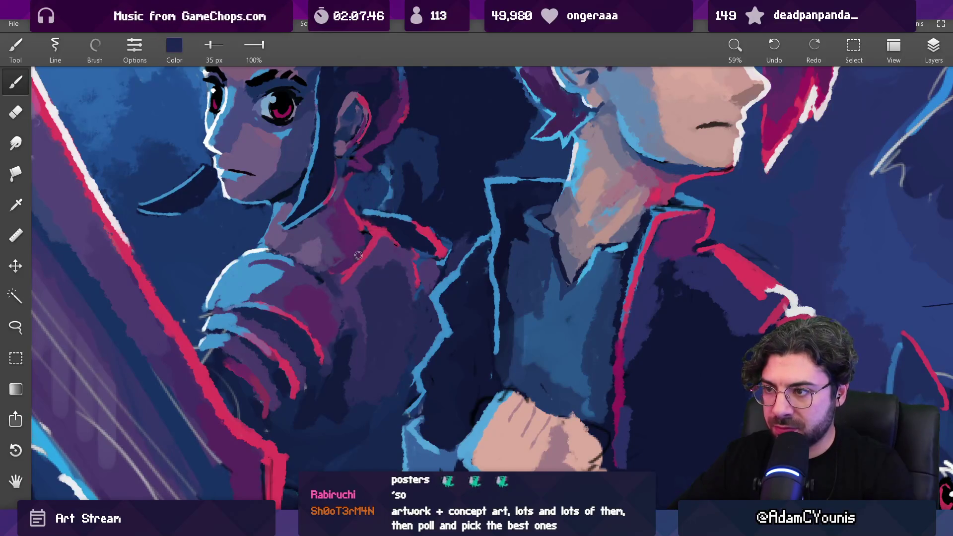
pyautogui.keyDown('alt'); pyautogui.click(354, 260); pyautogui.keyUp('alt')
pyautogui.keyDown('alt'); pyautogui.click(366, 235); pyautogui.keyUp('alt')
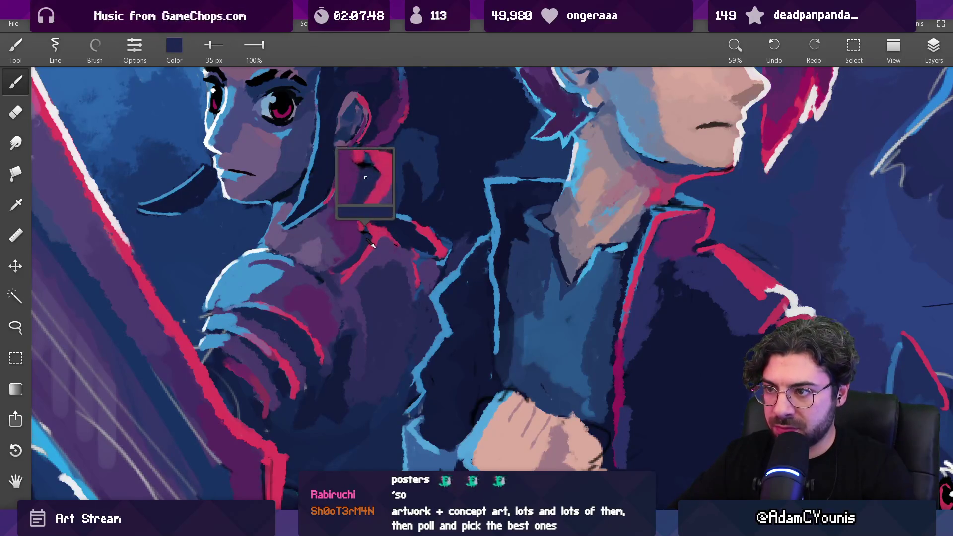
pyautogui.keyDown('alt'); pyautogui.click(362, 231); pyautogui.keyUp('alt')
# - Add pink collar rim light and purple tones across the collarbone and neck
pyautogui.scroll(-5, 362, 273)
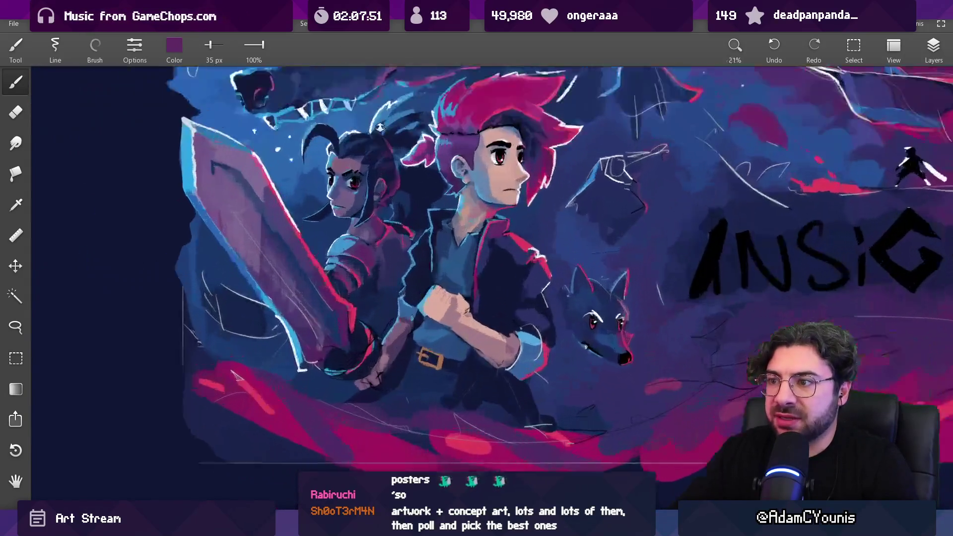
pyautogui.scroll(5, 379, 229)
pyautogui.keyDown('alt'); pyautogui.click(383, 257); pyautogui.keyUp('alt')
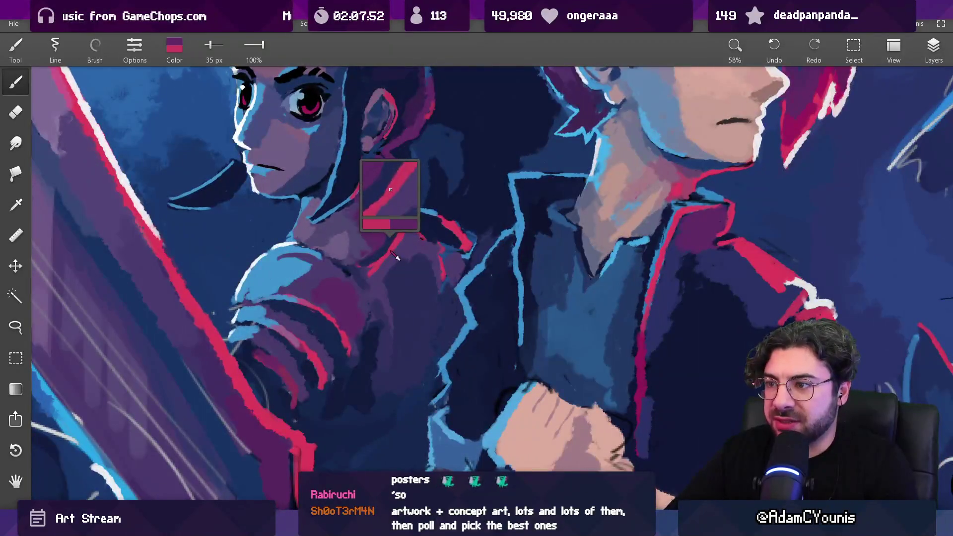
pyautogui.keyDown('alt'); pyautogui.click(384, 268); pyautogui.keyUp('alt')
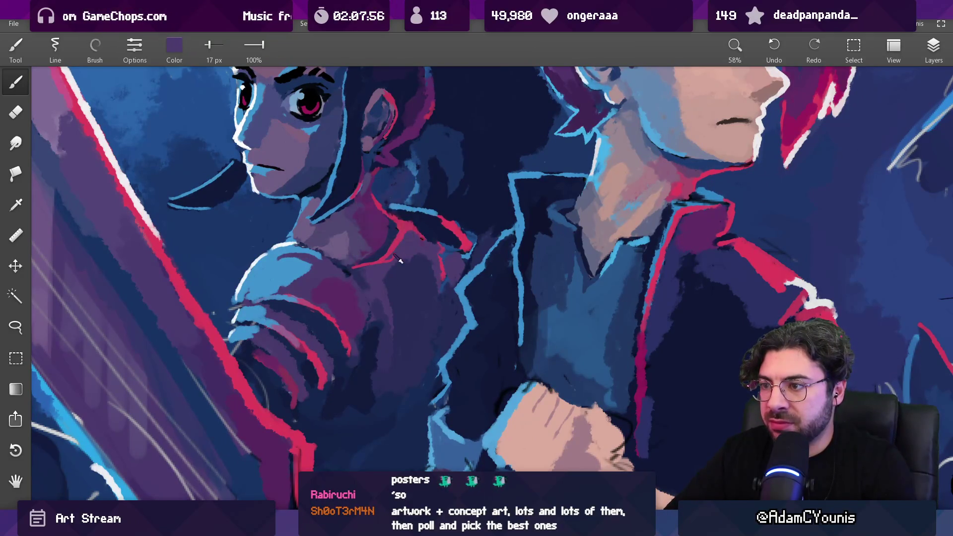
pyautogui.keyDown('alt'); pyautogui.click(400, 260); pyautogui.keyUp('alt')
# - With a larger brush, lay broad neck shading, then magenta-purple and dark blue accents at a smaller size
pyautogui.scroll(-7, 368, 296)
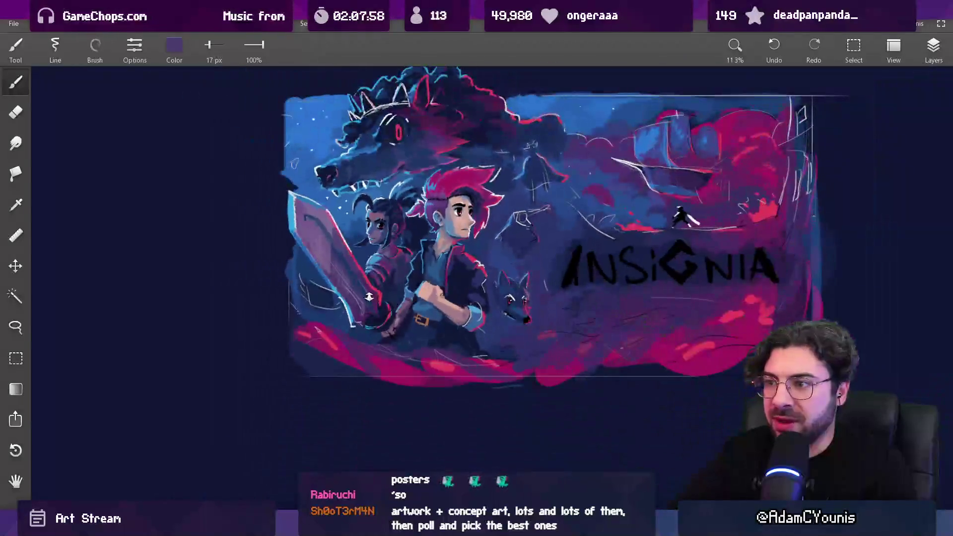
pyautogui.scroll(8, 411, 221)
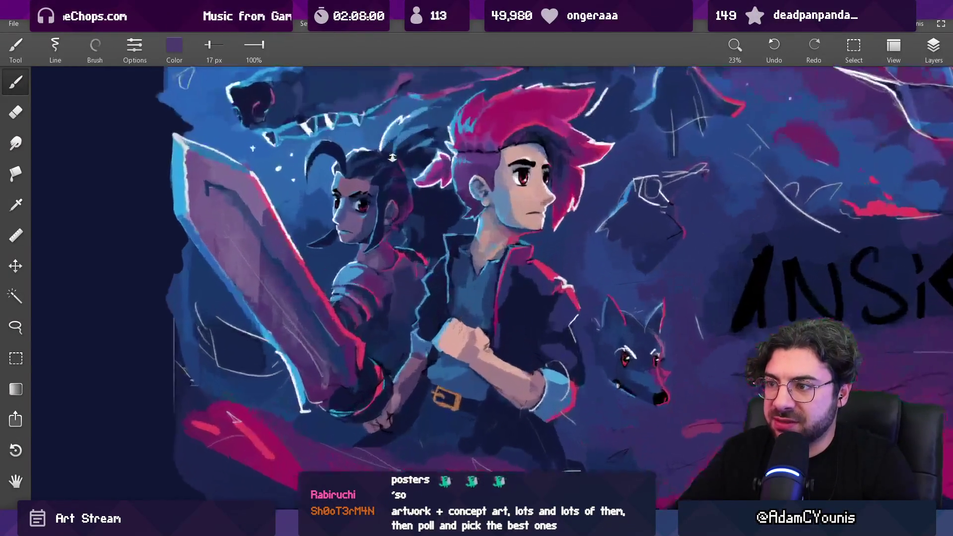
pyautogui.press(']')
pyautogui.press(']')
pyautogui.press(']')
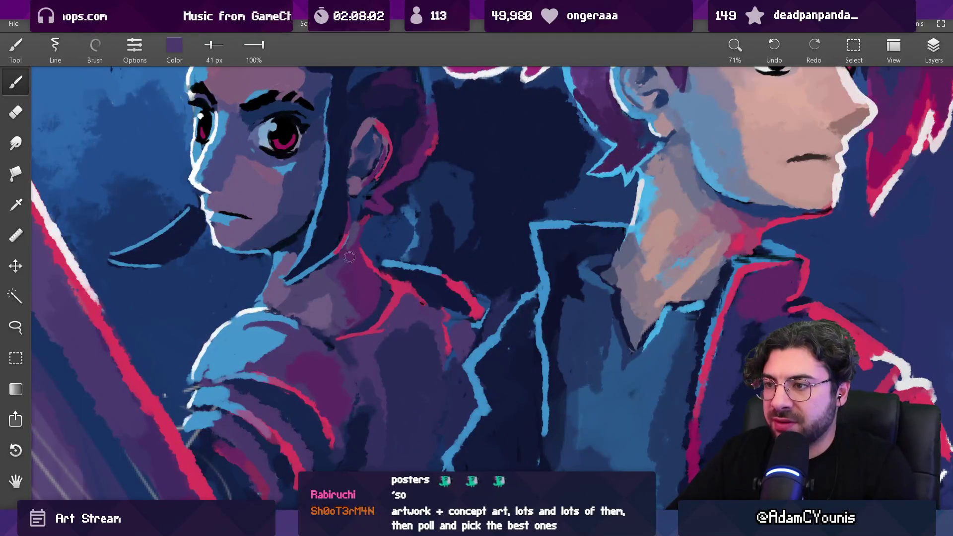
pyautogui.keyDown('alt'); pyautogui.click(335, 286); pyautogui.keyUp('alt')
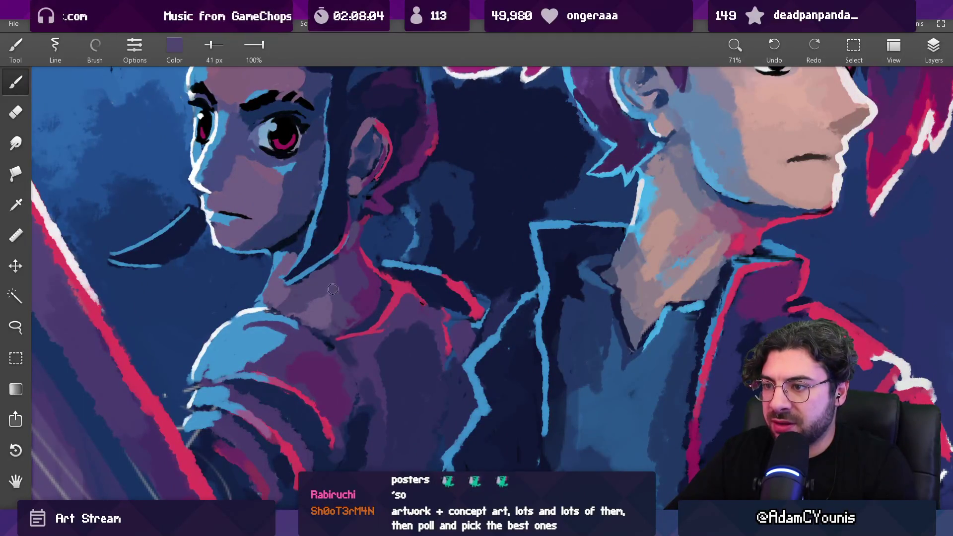
pyautogui.keyDown('alt'); pyautogui.click(354, 289); pyautogui.keyUp('alt')
pyautogui.keyDown('alt'); pyautogui.click(355, 292); pyautogui.keyUp('alt')
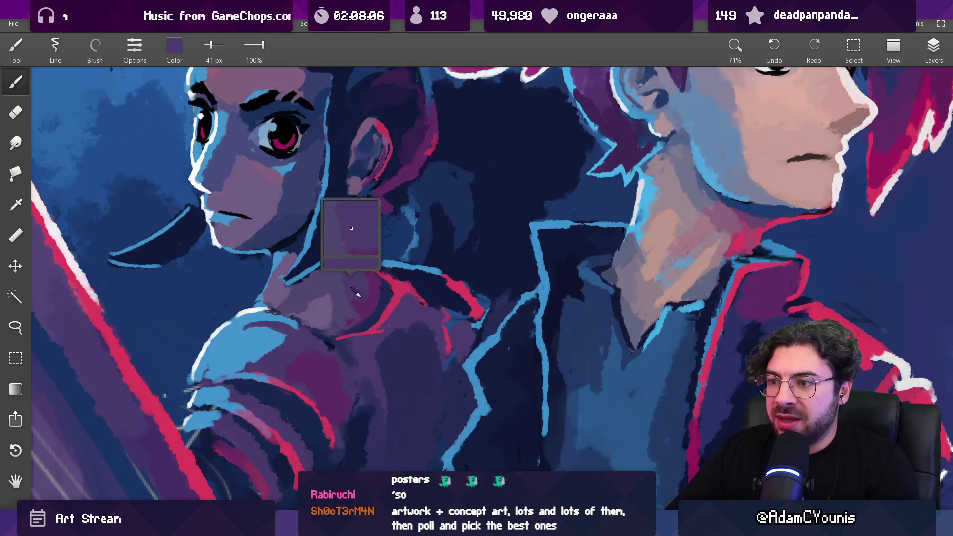
pyautogui.moveTo(376, 242)
pyautogui.keyDown('alt'); pyautogui.mouseDown()
pyautogui.moveTo(366, 233)
pyautogui.moveTo(353, 240)
pyautogui.mouseUp(); pyautogui.keyUp('alt')
pyautogui.keyDown('alt'); pyautogui.click(360, 241); pyautogui.keyUp('alt')
pyautogui.press('[')
pyautogui.press('[')
pyautogui.press('[')
# - Paint the ear in magenta-purple, dark blue hair beneath it, and crimson rim light
pyautogui.scroll(-3, 373, 232)
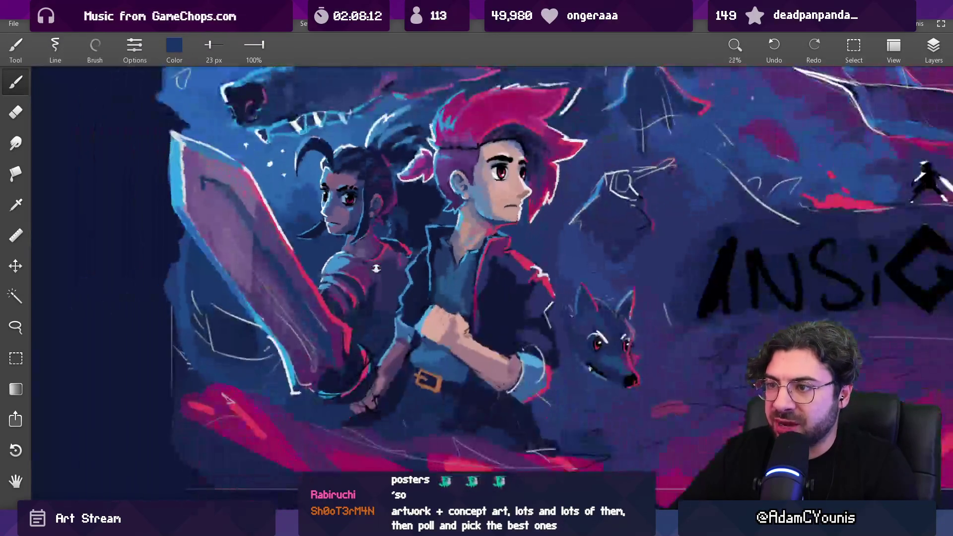
pyautogui.scroll(5, 354, 254)
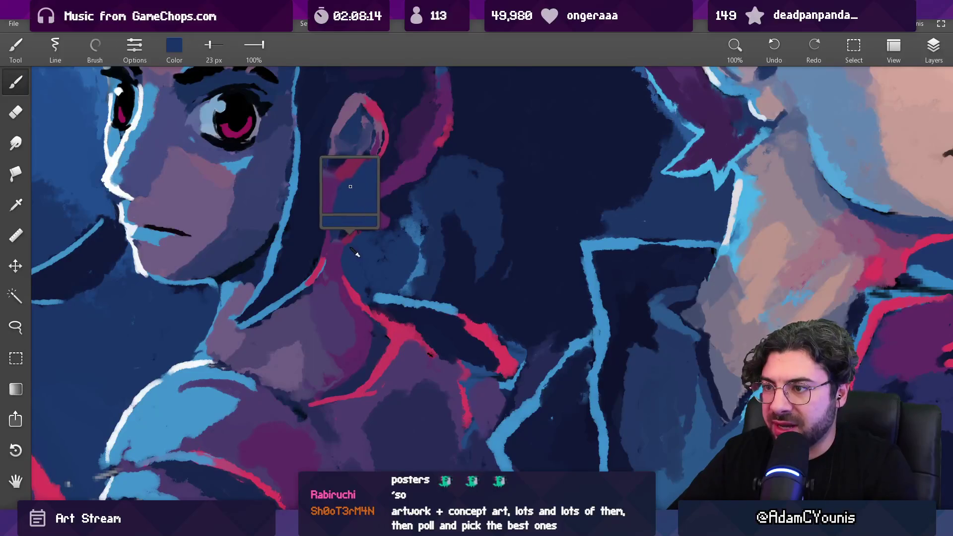
pyautogui.keyDown('alt'); pyautogui.click(350, 237); pyautogui.keyUp('alt')
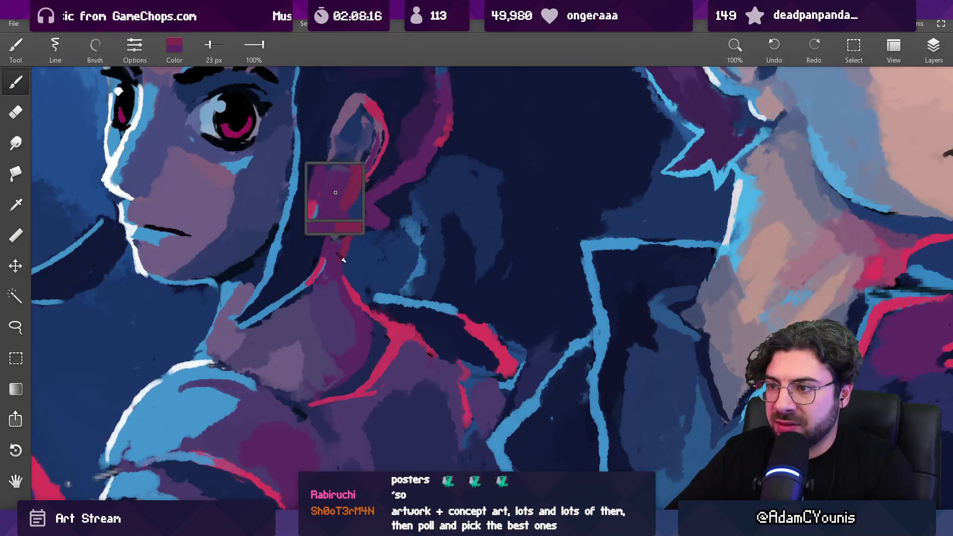
pyautogui.keyDown('alt'); pyautogui.click(357, 250); pyautogui.keyUp('alt')
pyautogui.scroll(-5, 361, 248)
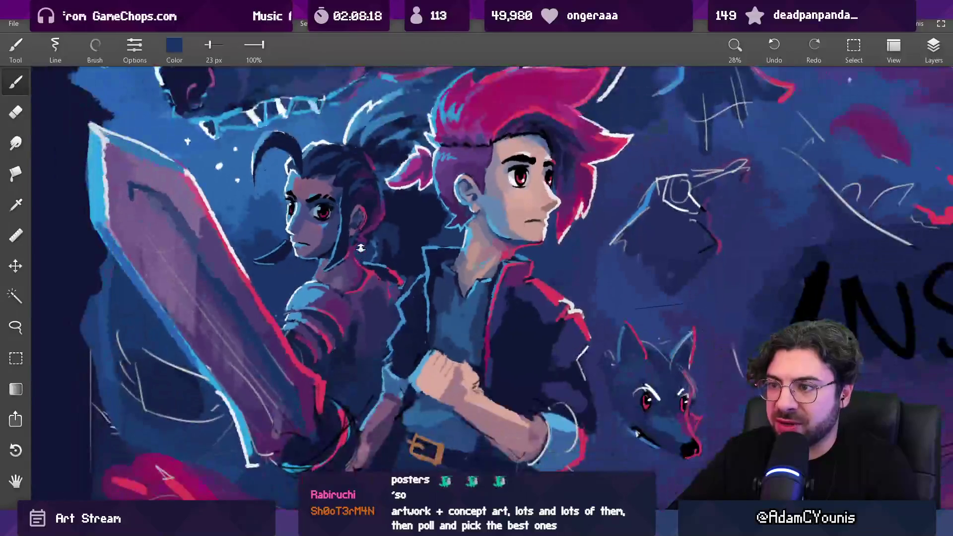
pyautogui.scroll(5, 358, 237)
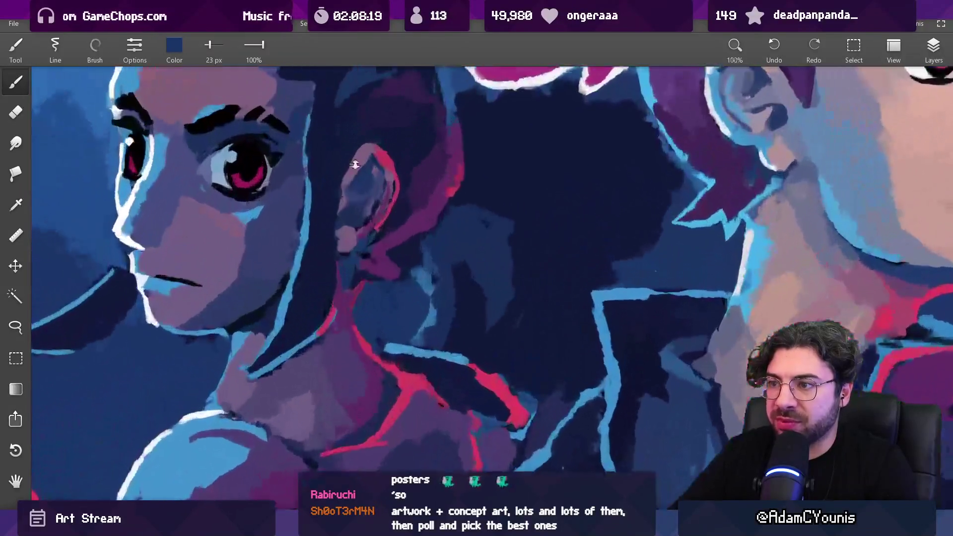
pyautogui.keyDown('alt'); pyautogui.click(342, 300); pyautogui.keyUp('alt')
pyautogui.press('[')
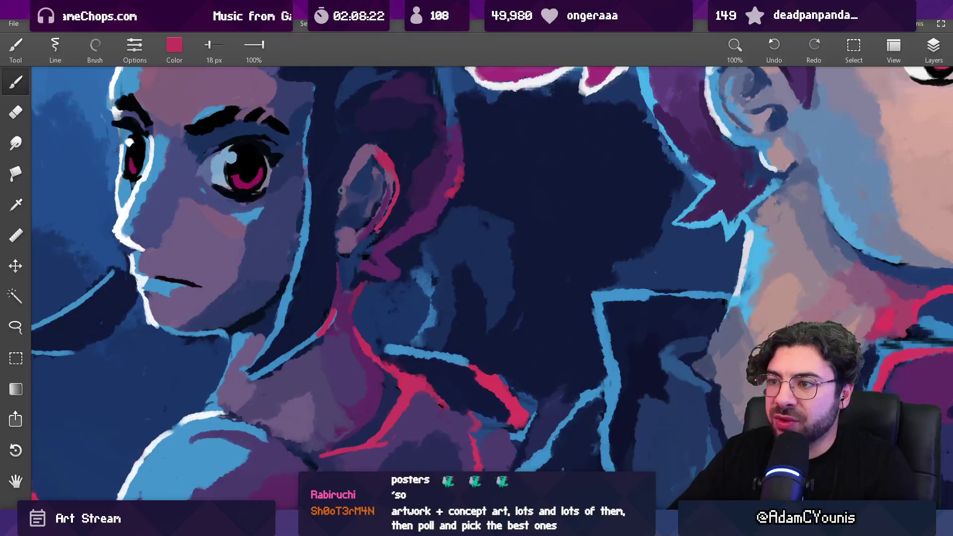
# - Finish the ear area with dark navy hair strokes and crimson on the ear
pyautogui.scroll(-9, 348, 239)
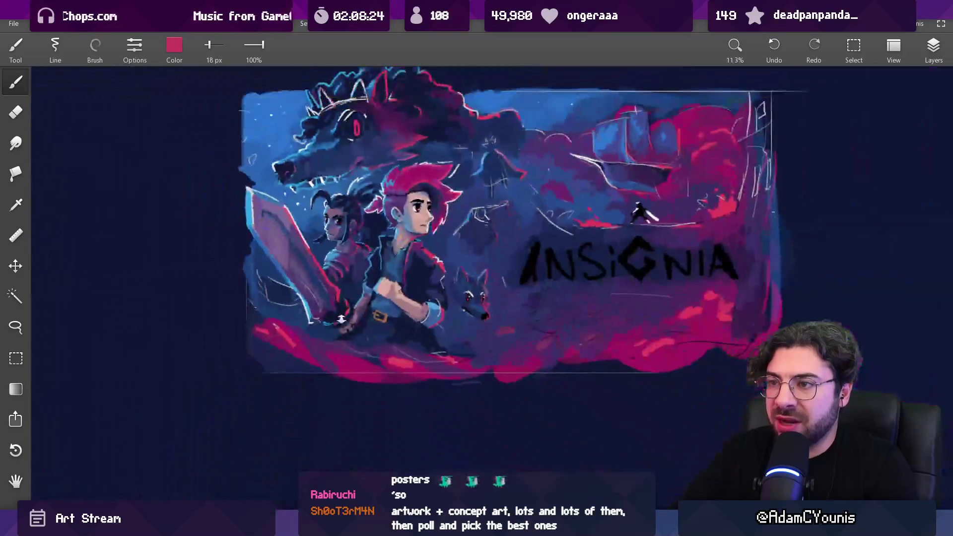
pyautogui.scroll(2, 351, 142)
pyautogui.scroll(6, 347, 216)
pyautogui.keyDown('alt'); pyautogui.click(357, 221); pyautogui.keyUp('alt')
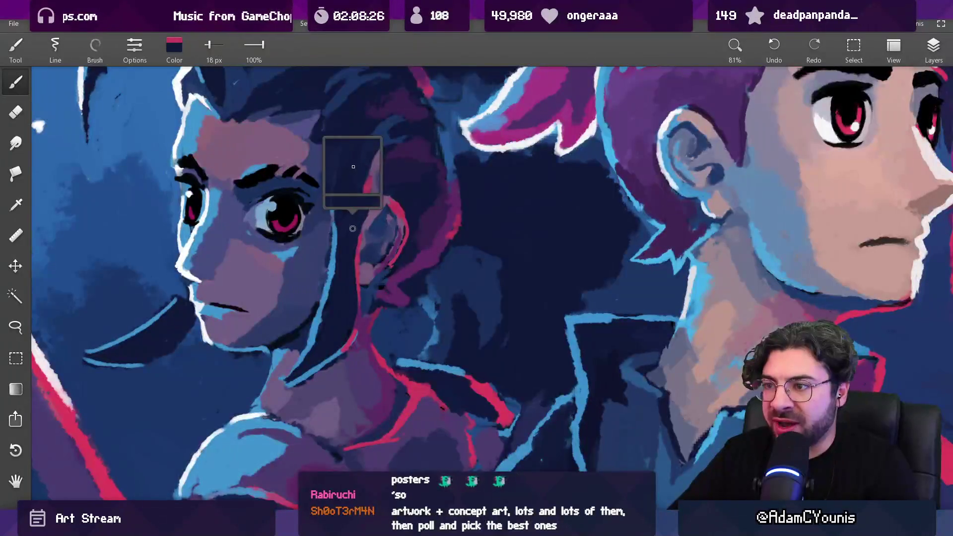
pyautogui.keyDown('alt'); pyautogui.click(358, 272); pyautogui.keyUp('alt')
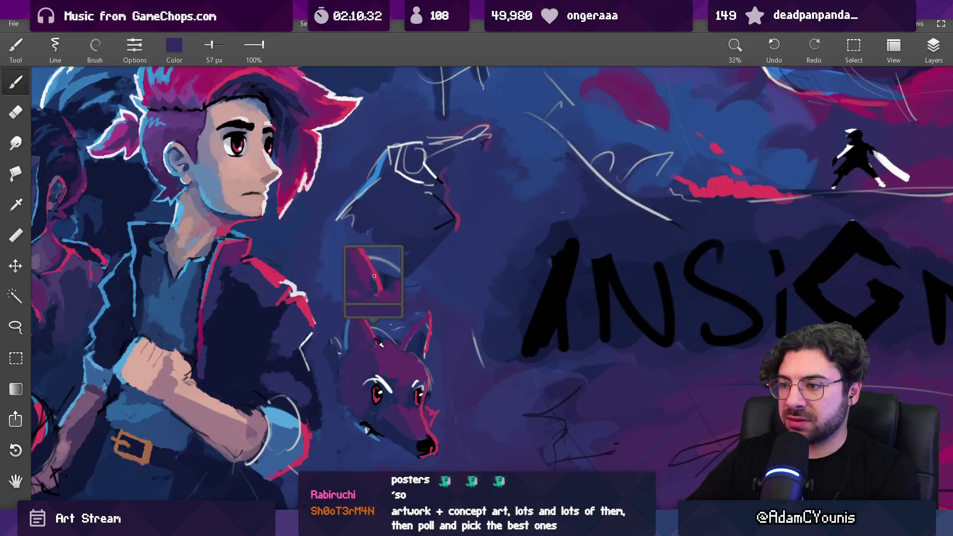
# - Check proportions mirrored, then paint the wolf's head in crimson, dark purple and magenta with a finer brush
pyautogui.keyDown('alt'); pyautogui.click(373, 337); pyautogui.keyUp('alt')
pyautogui.press('h')
pyautogui.press('h')
pyautogui.press('[')
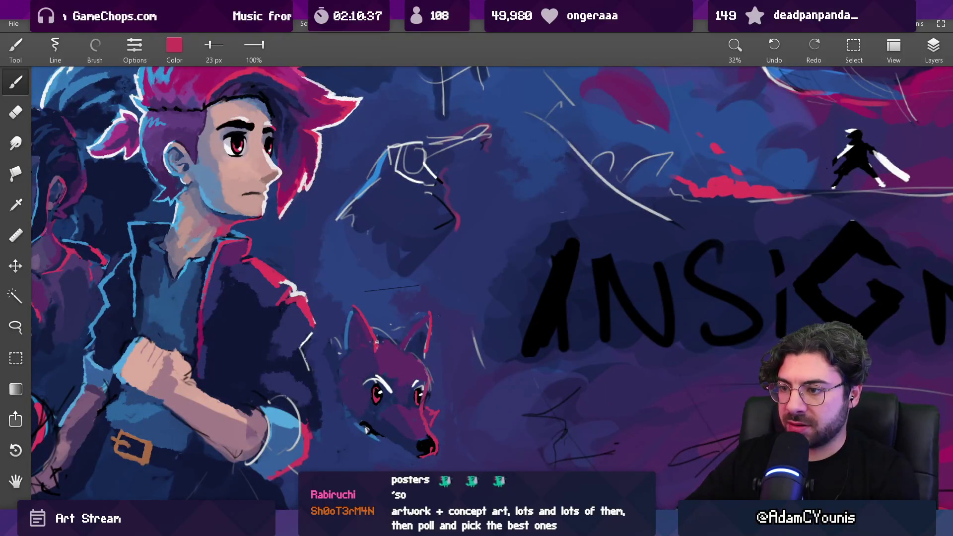
pyautogui.scroll(-5, 376, 342)
pyautogui.scroll(5, 391, 332)
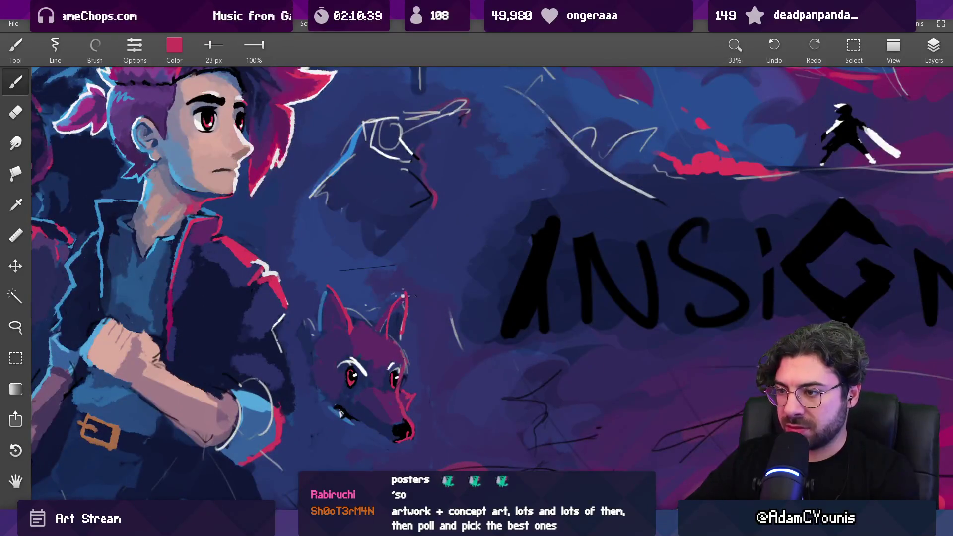
pyautogui.keyDown('alt'); pyautogui.click(385, 316); pyautogui.keyUp('alt')
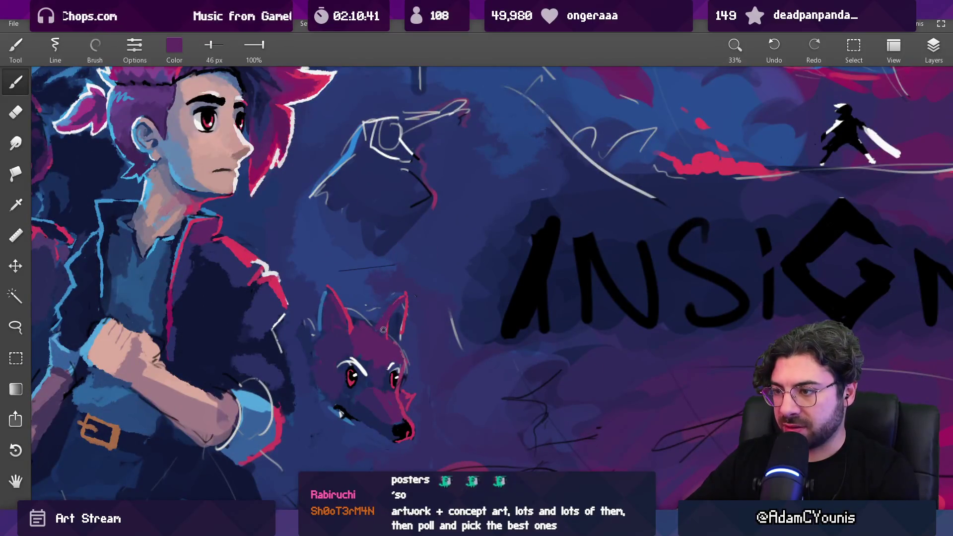
pyautogui.keyDown('alt'); pyautogui.click(394, 322); pyautogui.keyUp('alt')
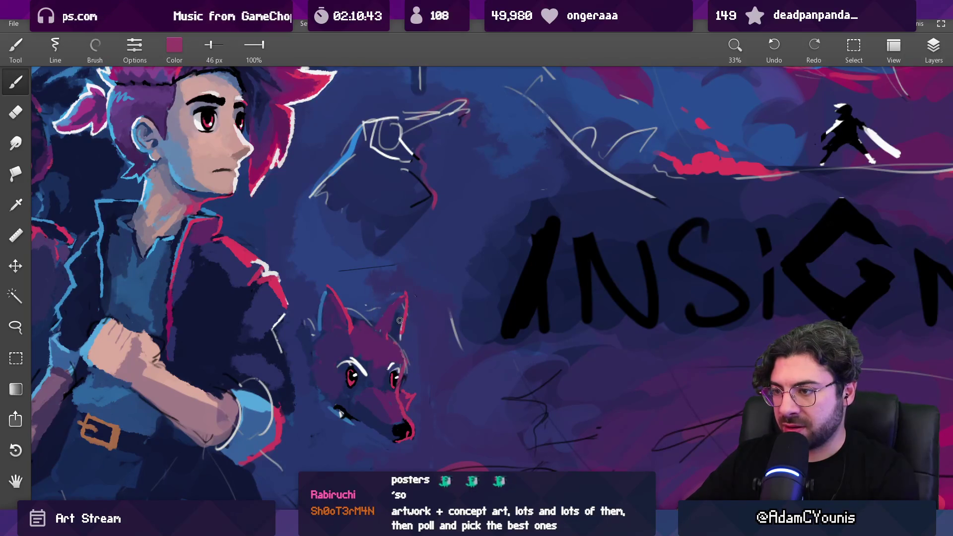
pyautogui.keyDown('alt'); pyautogui.click(391, 333); pyautogui.keyUp('alt')
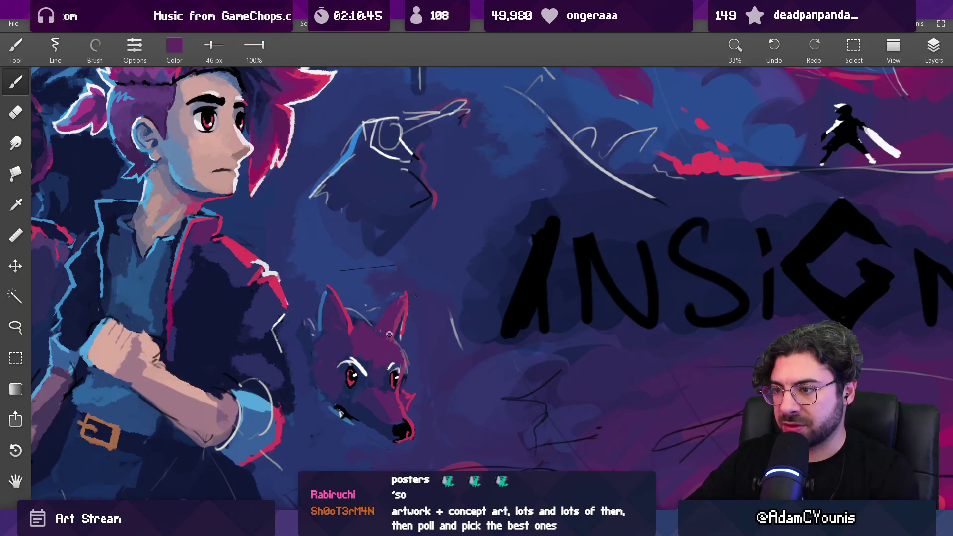
# - Refine the wolf's ears with magenta, dark purple and background dark blue, then view the whole artwork
pyautogui.keyDown('alt'); pyautogui.click(386, 305); pyautogui.keyUp('alt')
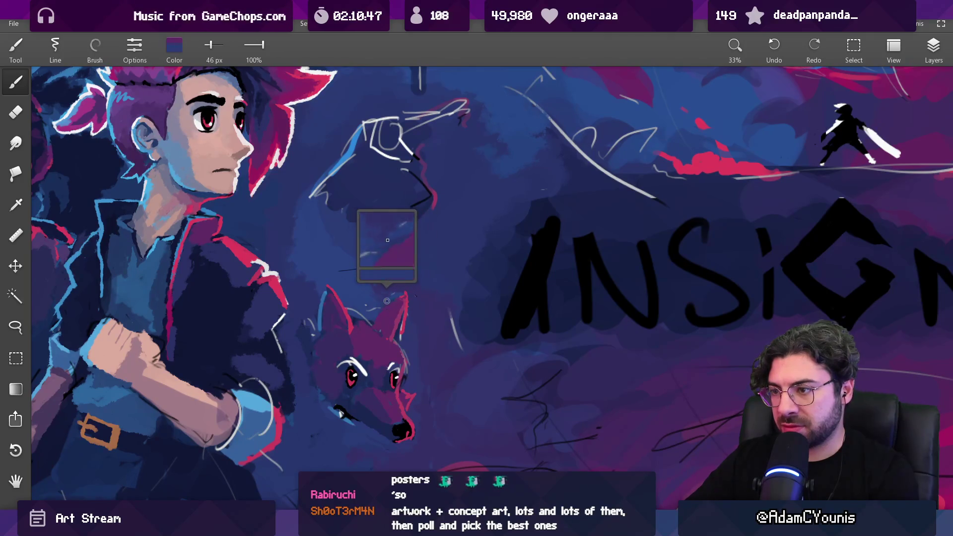
pyautogui.keyDown('alt'); pyautogui.click(403, 310); pyautogui.keyUp('alt')
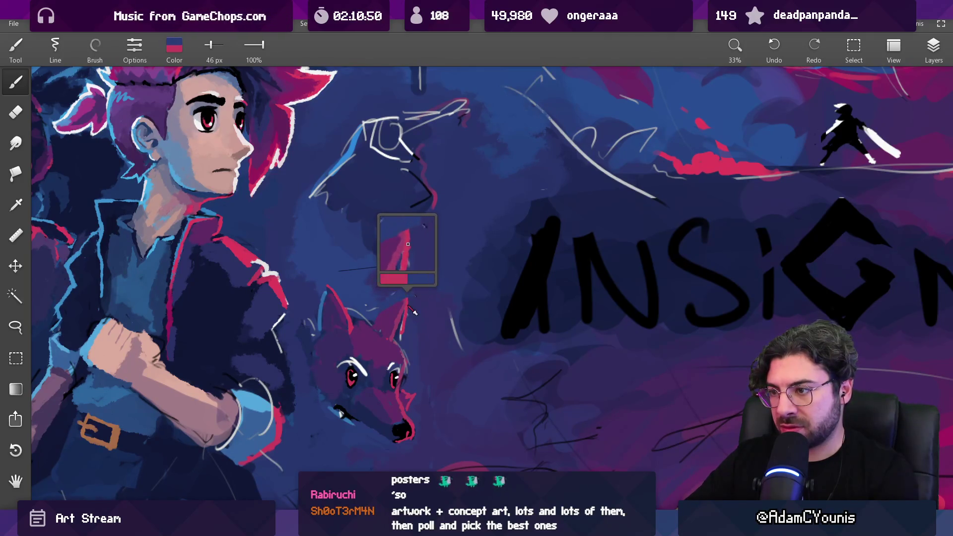
pyautogui.moveTo(405, 311); pyautogui.dragTo(393, 309)
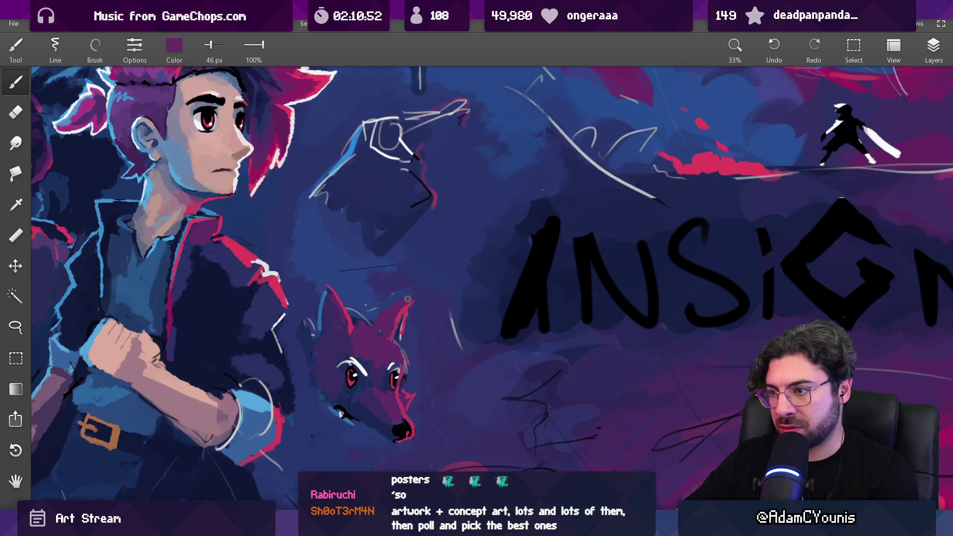
pyautogui.scroll(-3, 408, 299)
pyautogui.scroll(5, 420, 282)
pyautogui.moveTo(432, 309)
pyautogui.mouseDown()
pyautogui.moveTo(415, 342)
pyautogui.moveTo(383, 307)
pyautogui.moveTo(382, 317)
pyautogui.mouseUp()
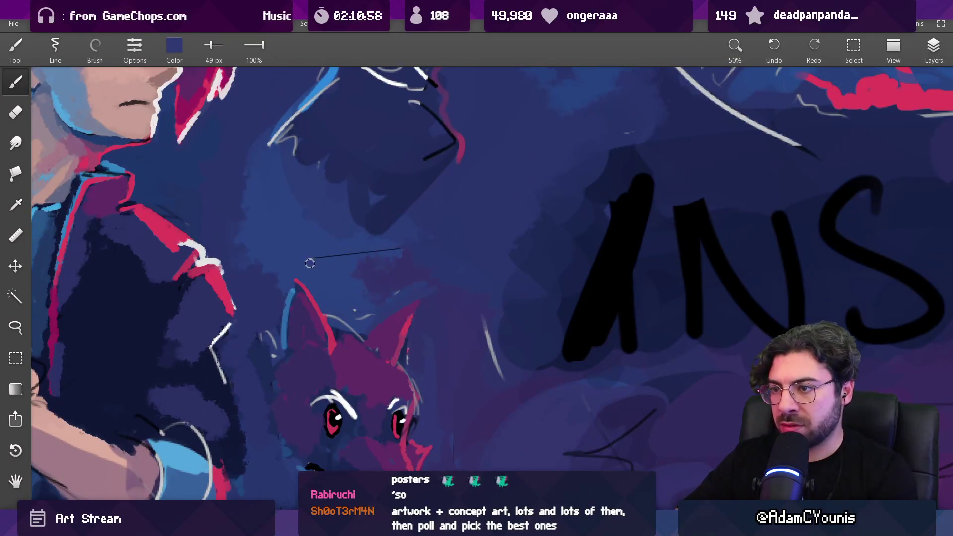
pyautogui.press('Home')
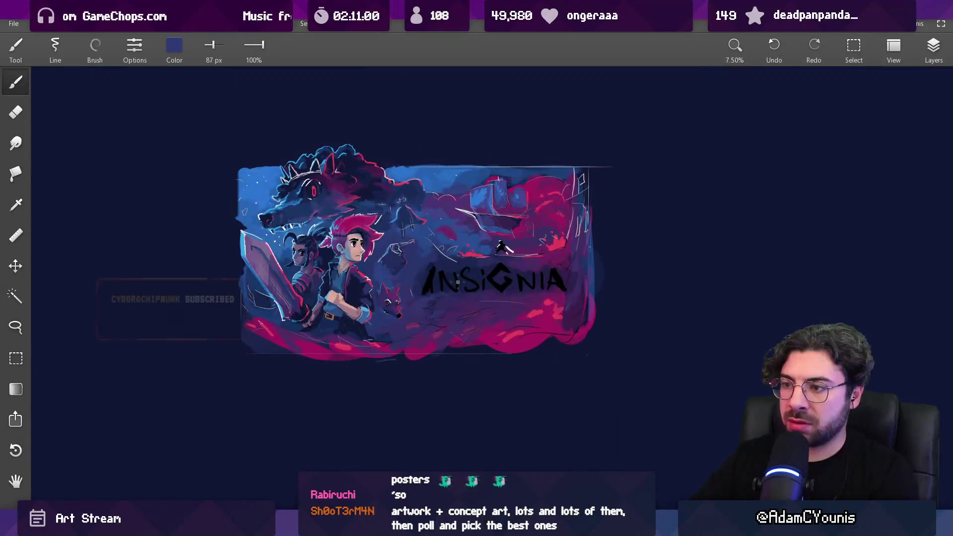
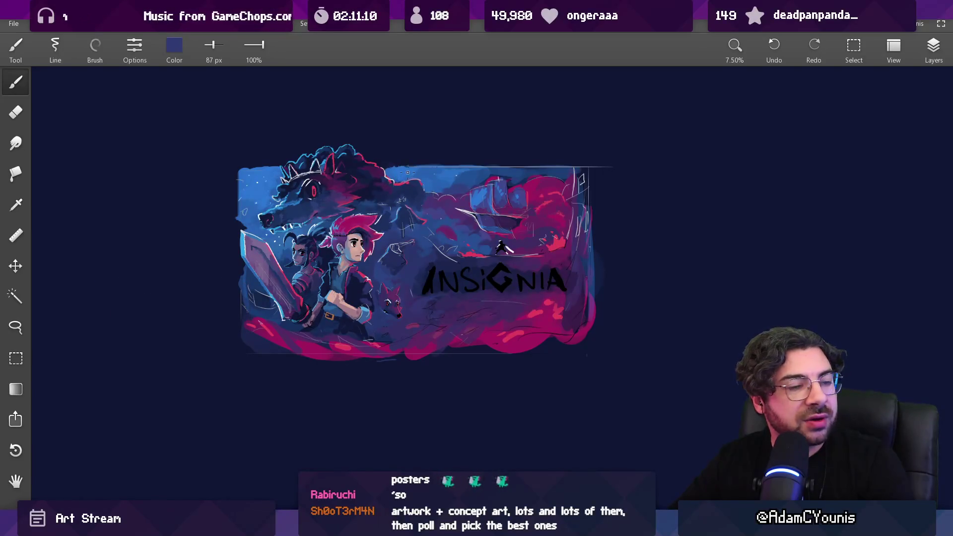
# - Sample colours from the hair and neck, shrink the brush, and dab purple under the nose
pyautogui.scroll(10, 406, 258)
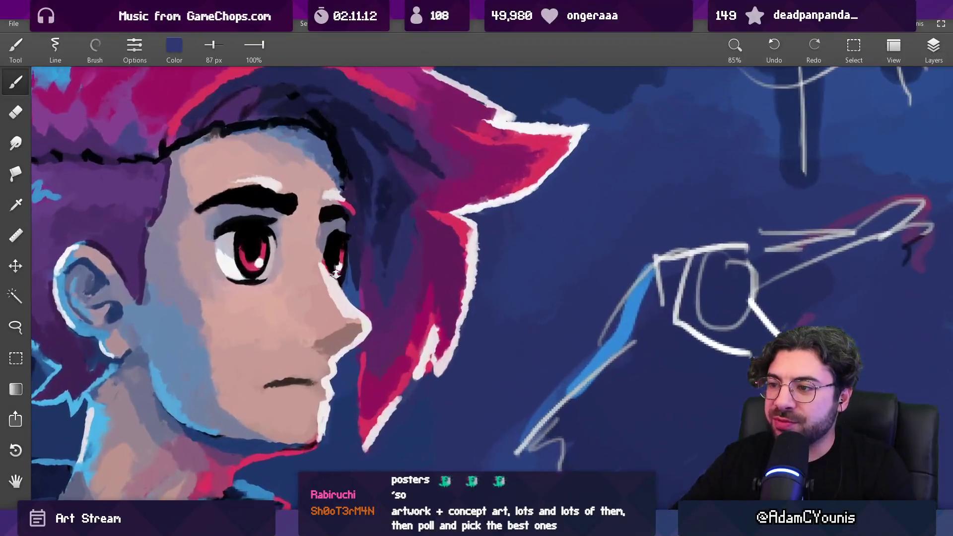
pyautogui.moveTo(336, 272)
pyautogui.mouseDown()
pyautogui.moveTo(392, 337)
pyautogui.moveTo(348, 349)
pyautogui.moveTo(130, 332)
pyautogui.moveTo(151, 195)
pyautogui.mouseUp()
pyautogui.press('[')
pyautogui.press('[')
pyautogui.press('[')
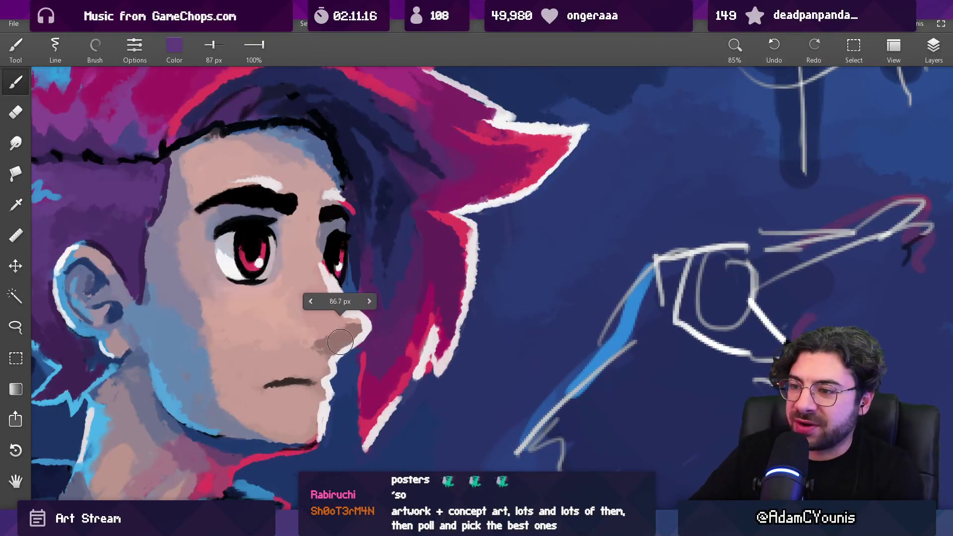
pyautogui.moveTo(149, 392)
pyautogui.mouseDown()
pyautogui.moveTo(189, 454)
pyautogui.moveTo(220, 464)
pyautogui.mouseUp()
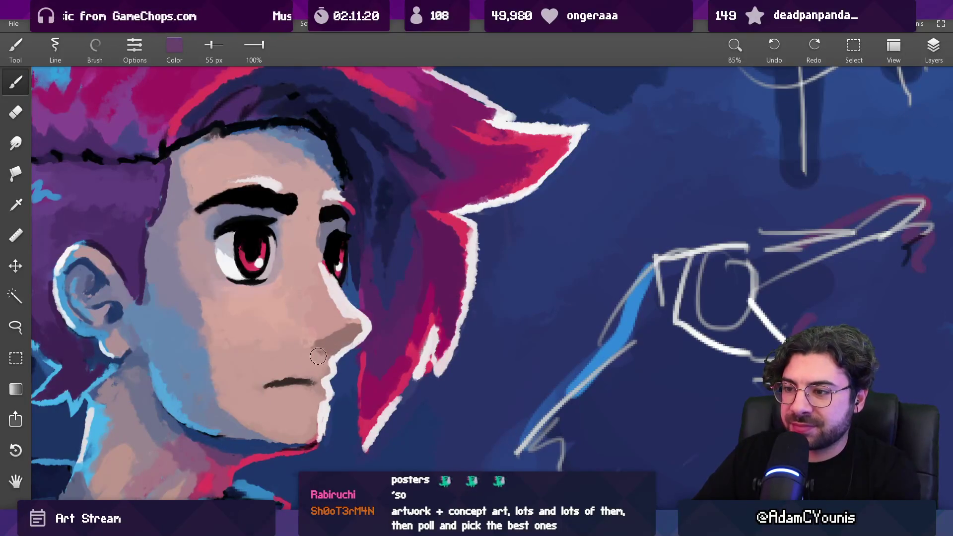
pyautogui.press('[')
pyautogui.press('[')
pyautogui.press('[')
pyautogui.click(334, 348)
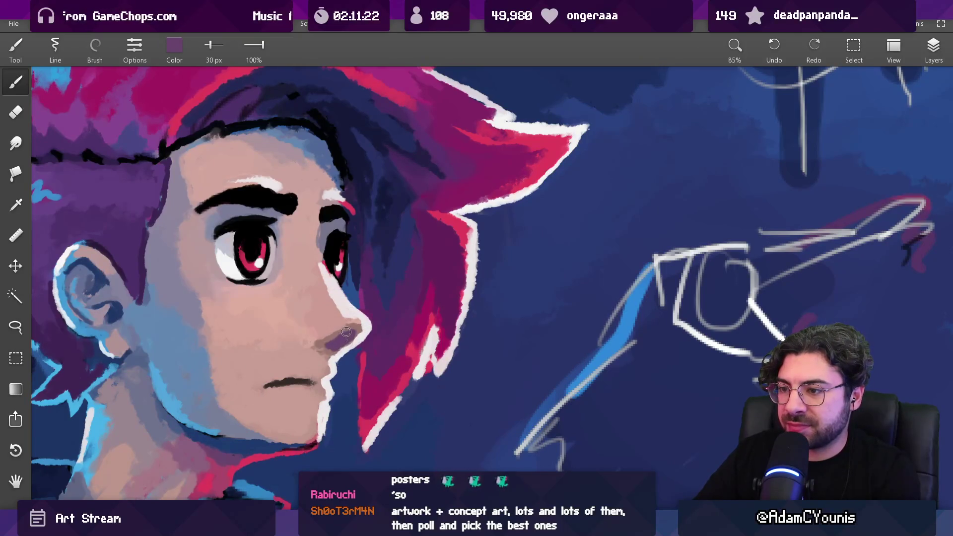
# - Undo the purple nose dab and pick up the red-pink neck colour with a smaller brush
pyautogui.scroll(5, 347, 331)
pyautogui.moveTo(328, 387)
pyautogui.mouseDown()
pyautogui.moveTo(437, 323)
pyautogui.moveTo(447, 337)
pyautogui.moveTo(407, 380)
pyautogui.moveTo(369, 397)
pyautogui.moveTo(352, 398)
pyautogui.moveTo(403, 341)
pyautogui.moveTo(387, 325)
pyautogui.moveTo(315, 364)
pyautogui.moveTo(317, 375)
pyautogui.mouseUp()
pyautogui.scroll(-10, 444, 309)
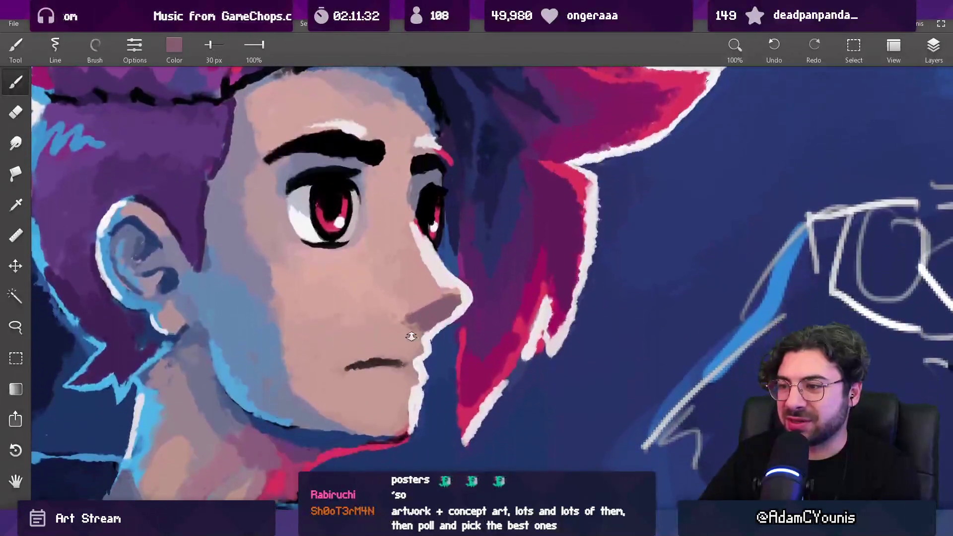
pyautogui.scroll(7, 448, 304)
pyautogui.hotkey('ctrl', 'z')
pyautogui.hotkey('ctrl', 'z')
pyautogui.hotkey('ctrl', 'z')
pyautogui.hotkey('ctrl', 'z')
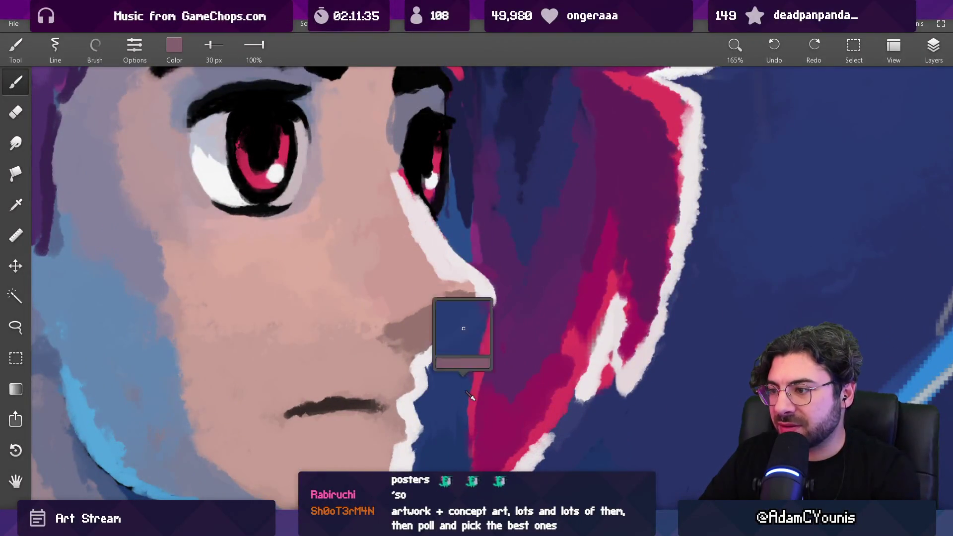
pyautogui.moveTo(366, 417); pyautogui.dragTo(383, 273)
pyautogui.click(394, 393)
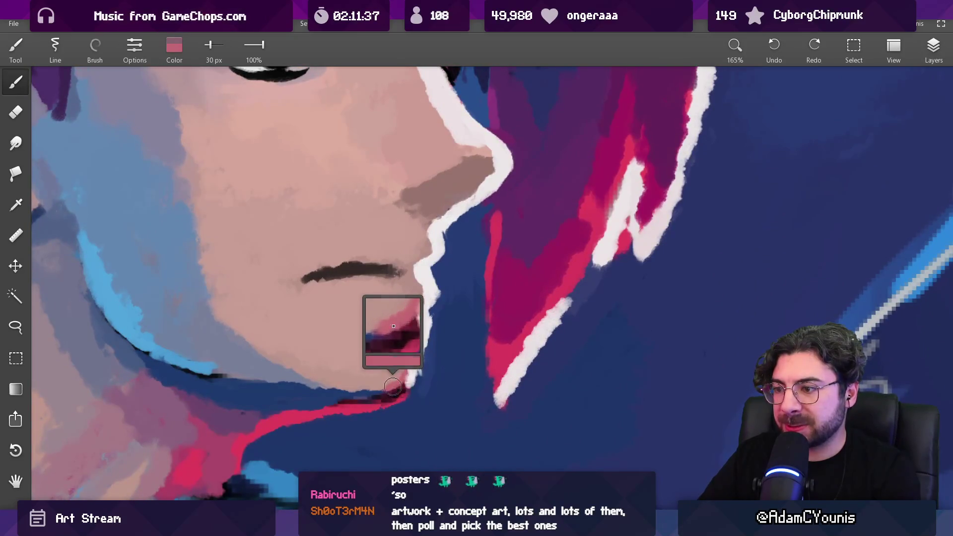
pyautogui.moveTo(423, 245); pyautogui.dragTo(418, 320)
pyautogui.press('[')
pyautogui.press('[')
pyautogui.press('[')
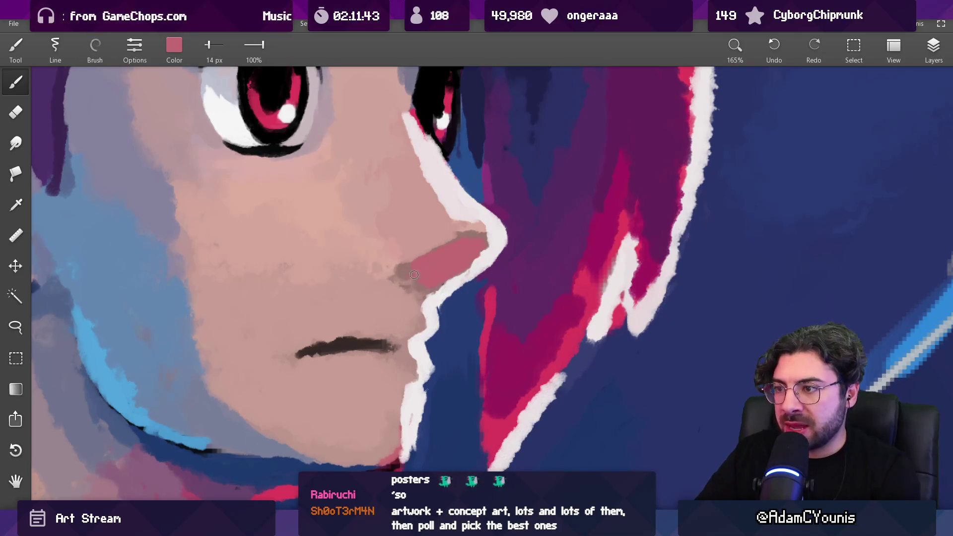
pyautogui.moveTo(482, 246)
pyautogui.mouseDown()
pyautogui.moveTo(413, 424)
pyautogui.moveTo(404, 405)
pyautogui.mouseUp()
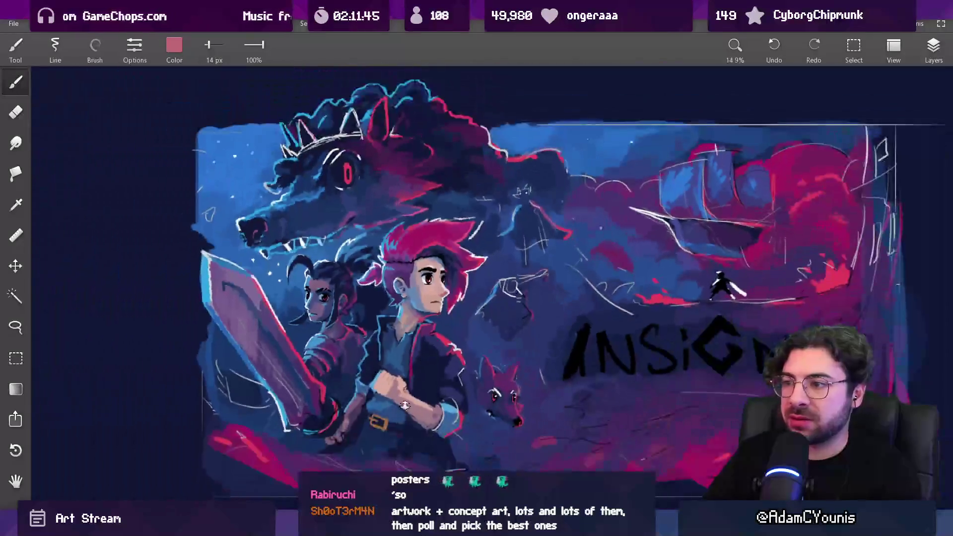
# - Zoom back in on the face and paint mauve-pink over the purple under the nose
pyautogui.moveTo(452, 306); pyautogui.dragTo(447, 100)
pyautogui.keyDown('alt'); pyautogui.click(273, 442); pyautogui.keyUp('alt')
pyautogui.scroll(1, 419, 296)
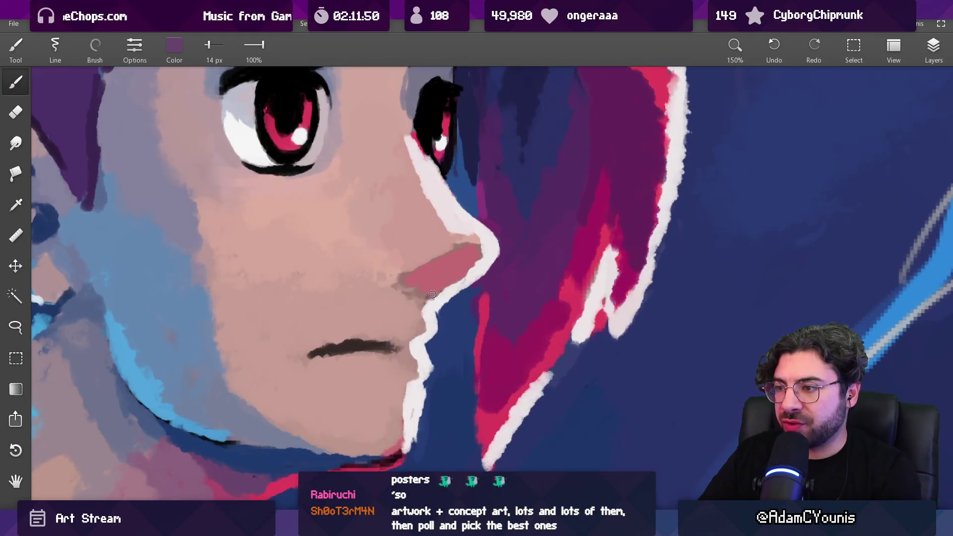
pyautogui.scroll(5, 427, 293)
pyautogui.keyDown('alt'); pyautogui.click(440, 308); pyautogui.keyUp('alt')
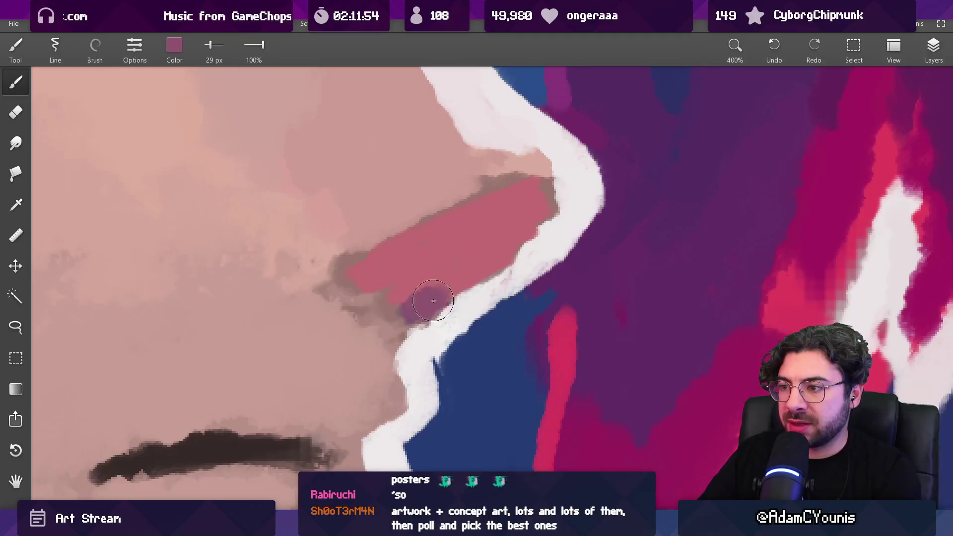
pyautogui.moveTo(424, 293)
pyautogui.mouseDown()
pyautogui.moveTo(357, 298)
pyautogui.moveTo(338, 278)
pyautogui.moveTo(348, 253)
pyautogui.mouseUp()
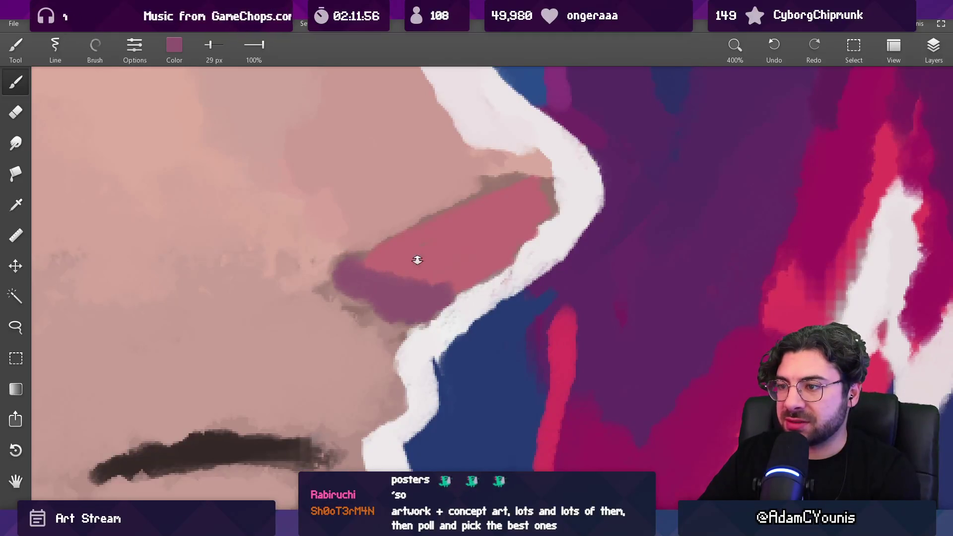
# - Sample the mauve nose colour and extend the nose shadow toward the tip
pyautogui.scroll(-6, 417, 259)
pyautogui.scroll(3, 427, 278)
pyautogui.keyDown('alt'); pyautogui.click(430, 278); pyautogui.keyUp('alt')
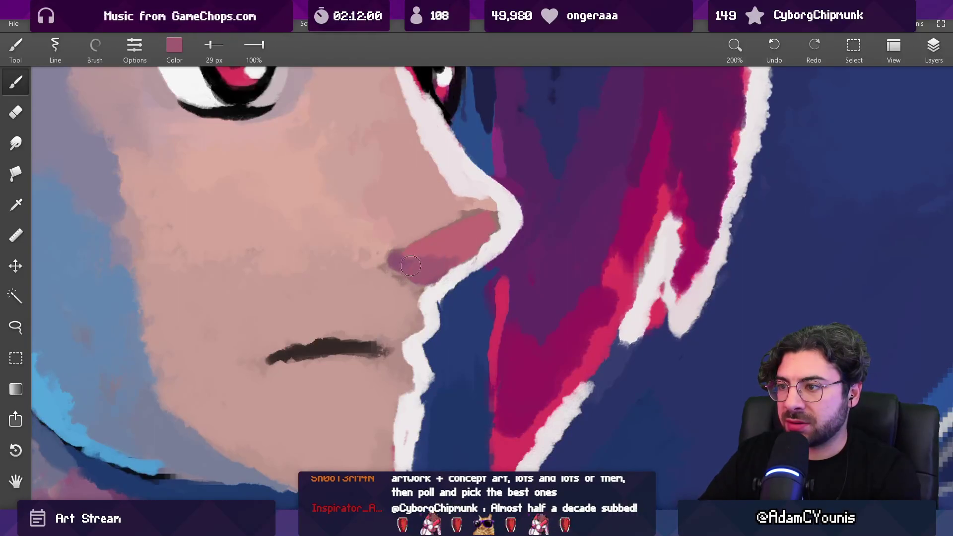
pyautogui.scroll(-10, 434, 252)
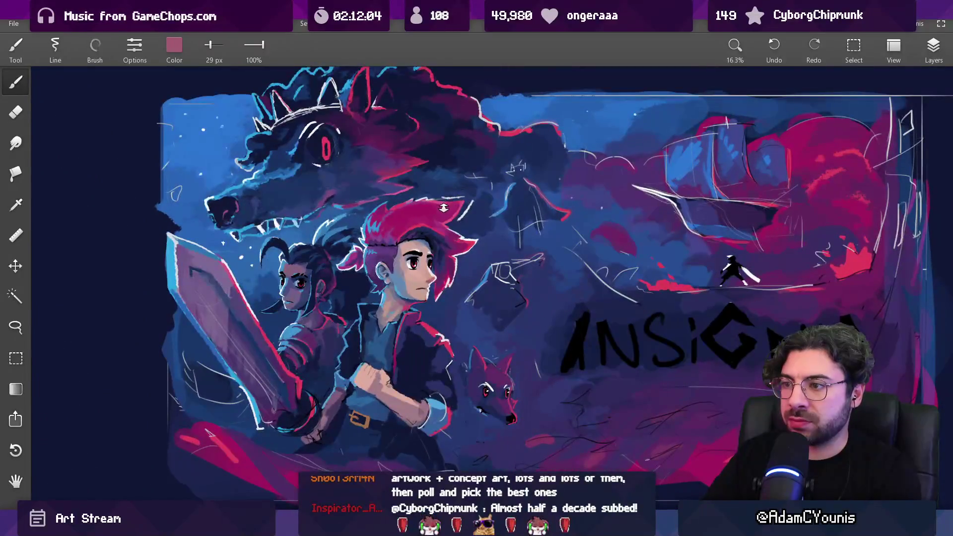
pyautogui.scroll(10, 444, 207)
pyautogui.keyDown('alt'); pyautogui.click(429, 305); pyautogui.keyUp('alt')
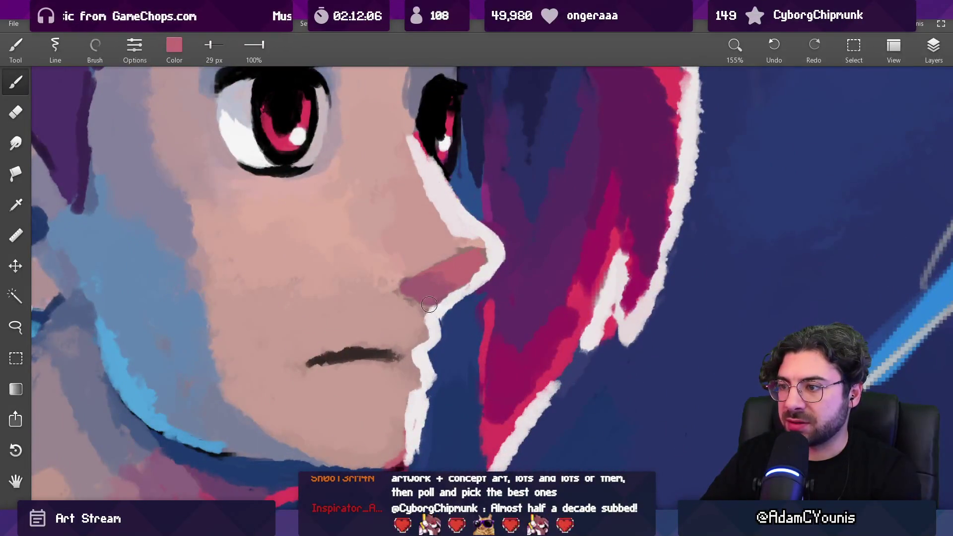
pyautogui.moveTo(431, 299); pyautogui.dragTo(453, 274)
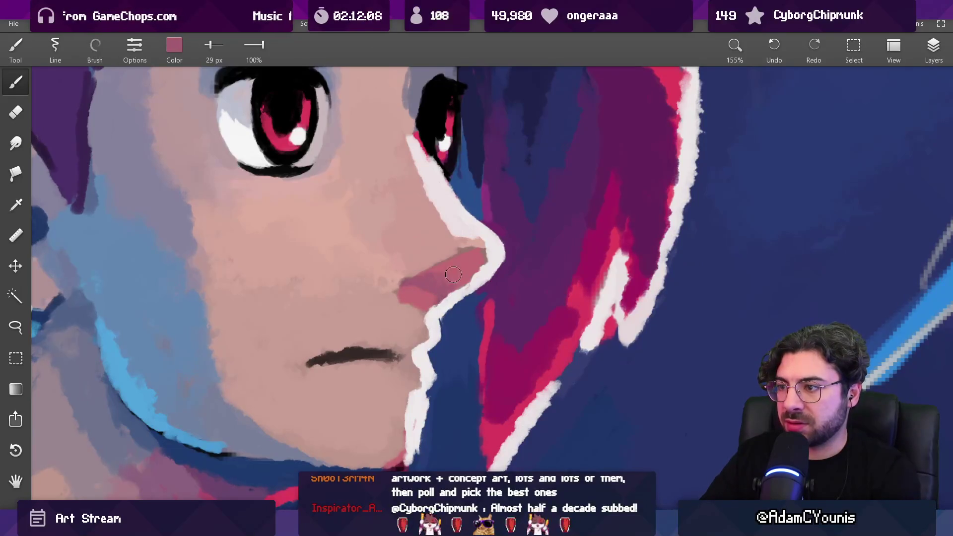
# - Sample the nose-shadow and lighter skin pinks and shrink the brush to 15 px
pyautogui.scroll(-8, 447, 268)
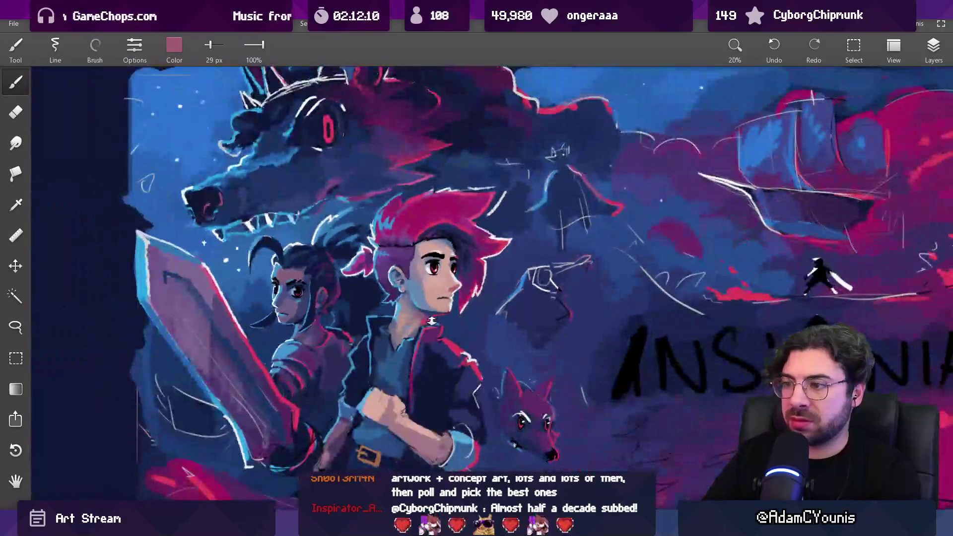
pyautogui.scroll(11, 461, 283)
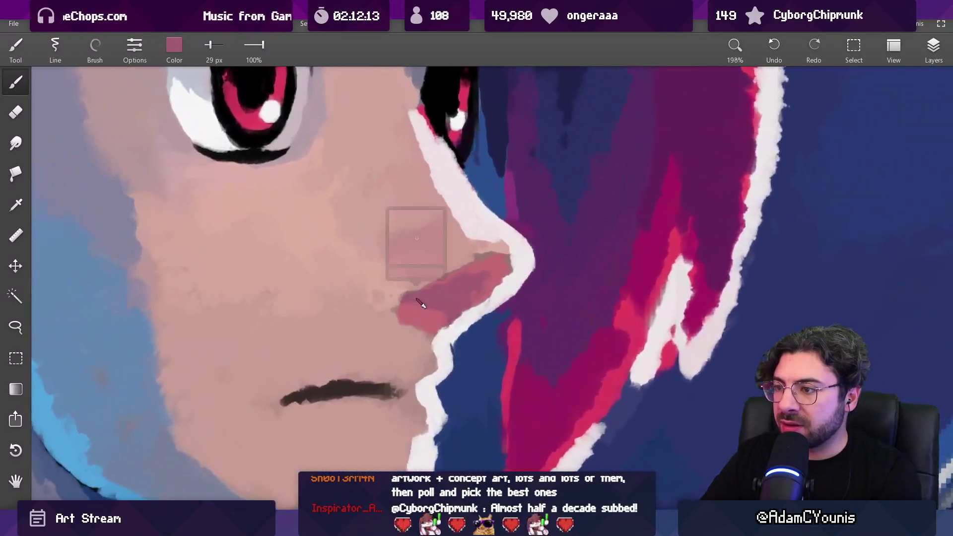
pyautogui.moveTo(421, 304)
pyautogui.mouseDown()
pyautogui.moveTo(400, 314)
pyautogui.moveTo(443, 294)
pyautogui.mouseUp()
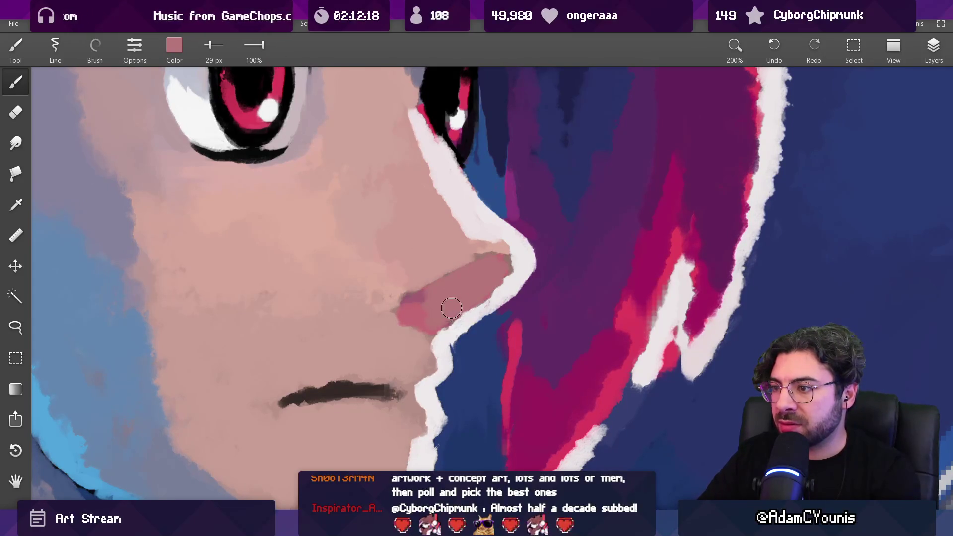
pyautogui.moveTo(429, 295)
pyautogui.mouseDown()
pyautogui.moveTo(404, 330)
pyautogui.moveTo(410, 295)
pyautogui.moveTo(401, 293)
pyautogui.mouseUp()
pyautogui.keyDown('alt'); pyautogui.click(403, 299); pyautogui.keyUp('alt')
pyautogui.press('[')
pyautogui.press('[')
pyautogui.press('[')
# - Alternate between light skin pink and deeper red-pink while blending the nose shadow
pyautogui.keyDown('alt'); pyautogui.click(407, 328); pyautogui.keyUp('alt')
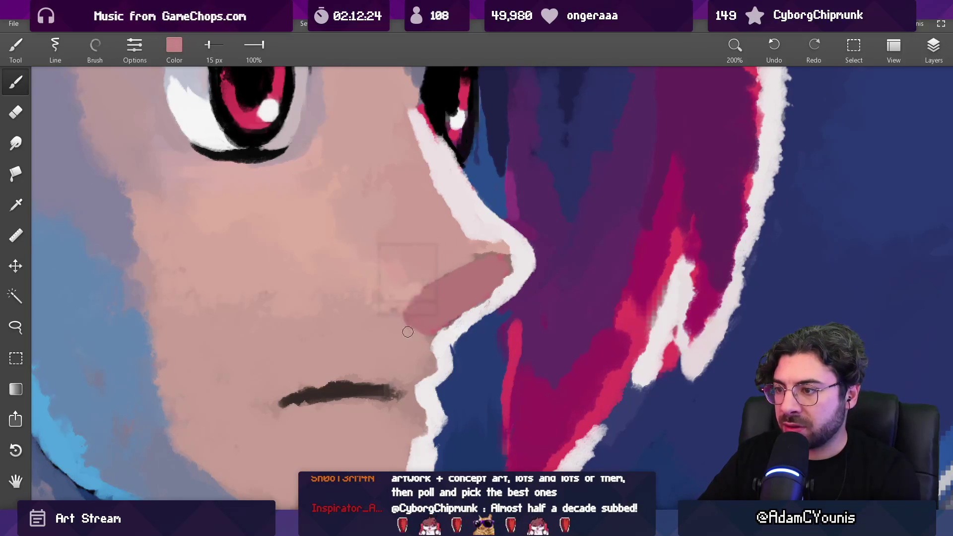
pyautogui.keyDown('alt'); pyautogui.click(426, 335); pyautogui.keyUp('alt')
pyautogui.keyDown('alt'); pyautogui.click(425, 334); pyautogui.keyUp('alt')
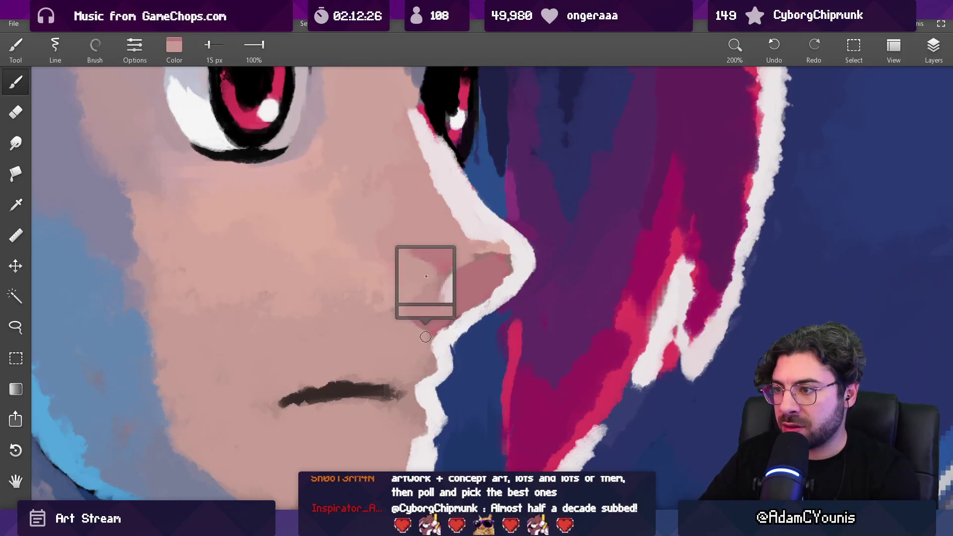
pyautogui.keyDown('alt'); pyautogui.click(412, 331); pyautogui.keyUp('alt')
pyautogui.keyDown('alt'); pyautogui.click(424, 337); pyautogui.keyUp('alt')
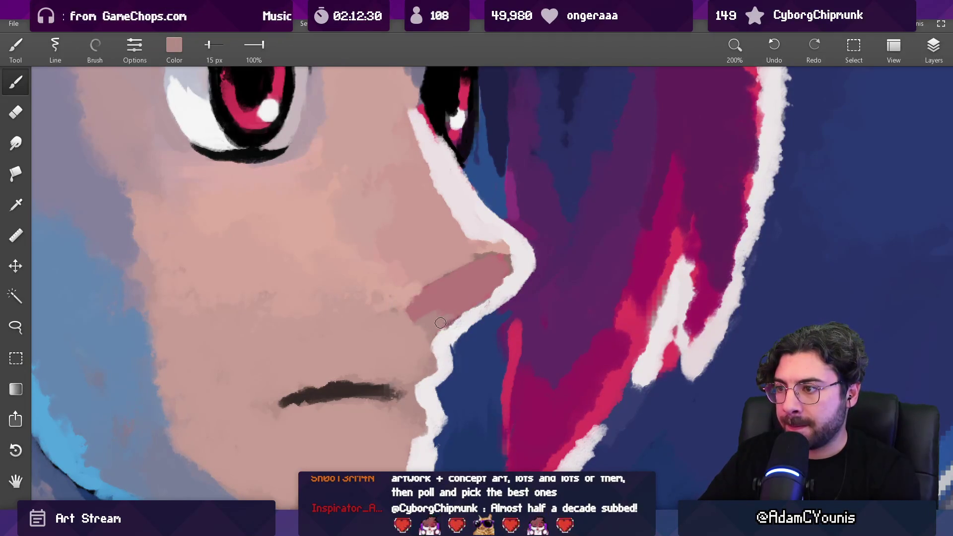
pyautogui.keyDown('alt'); pyautogui.click(455, 315); pyautogui.keyUp('alt')
pyautogui.keyDown('alt'); pyautogui.click(492, 255); pyautogui.keyUp('alt')
pyautogui.keyDown('alt'); pyautogui.click(494, 255); pyautogui.keyUp('alt')
pyautogui.keyDown('alt'); pyautogui.click(495, 254); pyautogui.keyUp('alt')
pyautogui.keyDown('alt'); pyautogui.click(495, 252); pyautogui.keyUp('alt')
pyautogui.keyDown('alt'); pyautogui.click(498, 249); pyautogui.keyUp('alt')
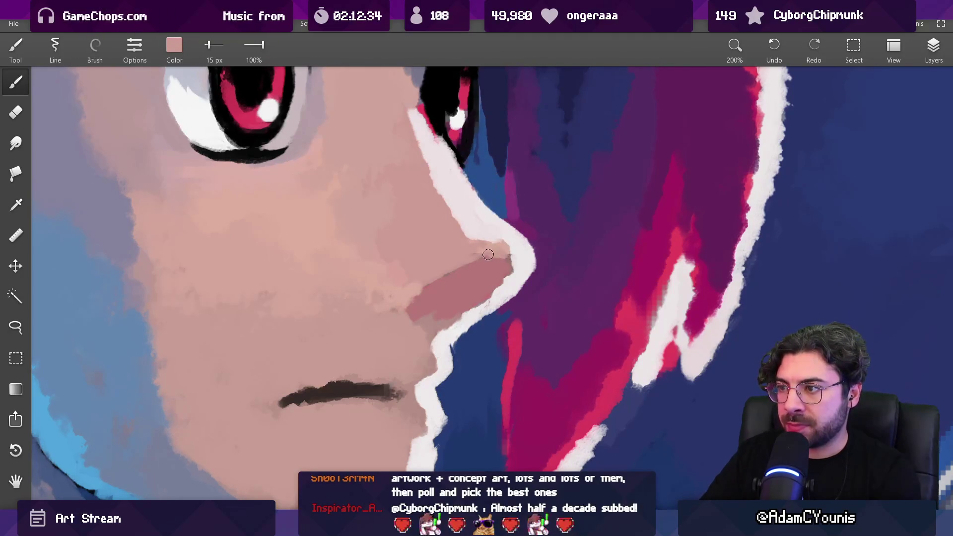
pyautogui.scroll(-10, 509, 257)
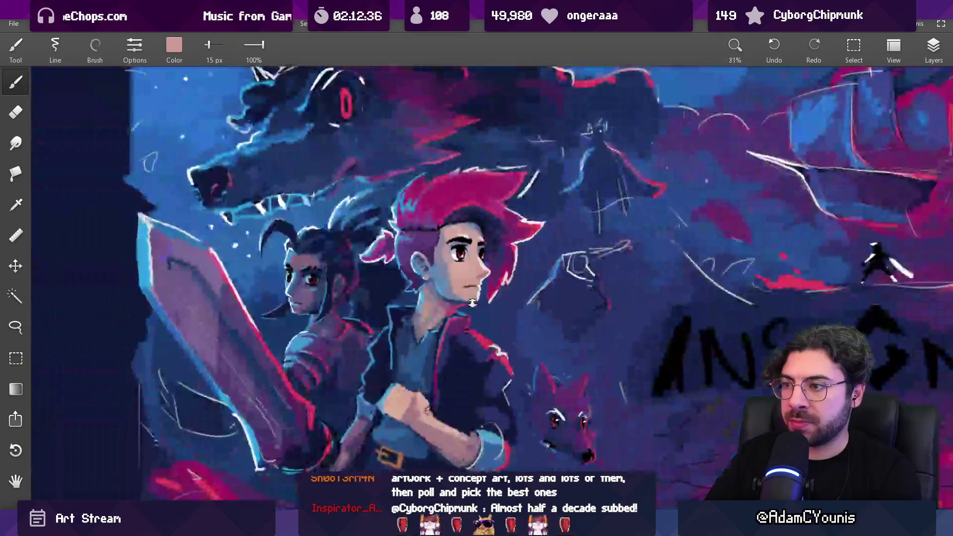
# - Sample the darker rose and light skin pink, and enlarge the brush to about 44 px
pyautogui.scroll(7, 503, 272)
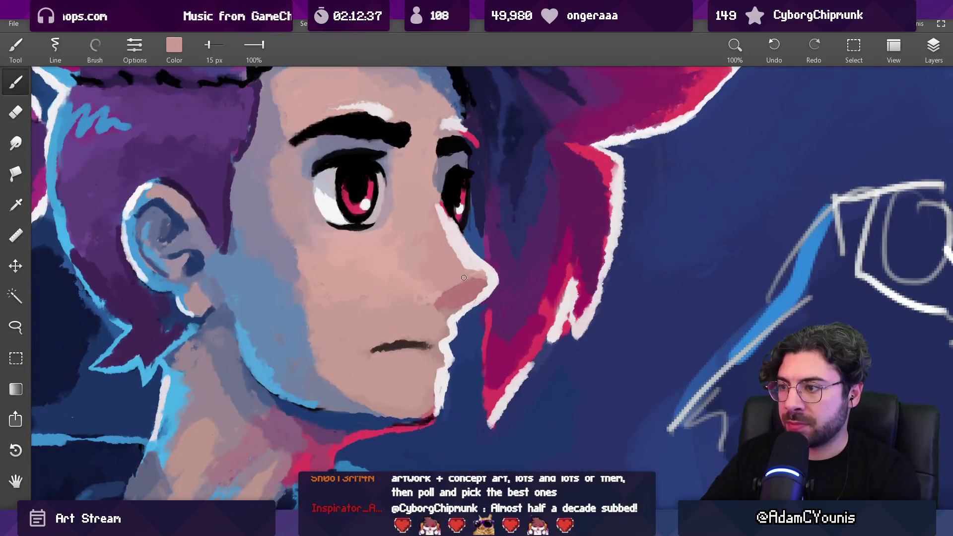
pyautogui.keyDown('alt'); pyautogui.click(448, 293); pyautogui.keyUp('alt')
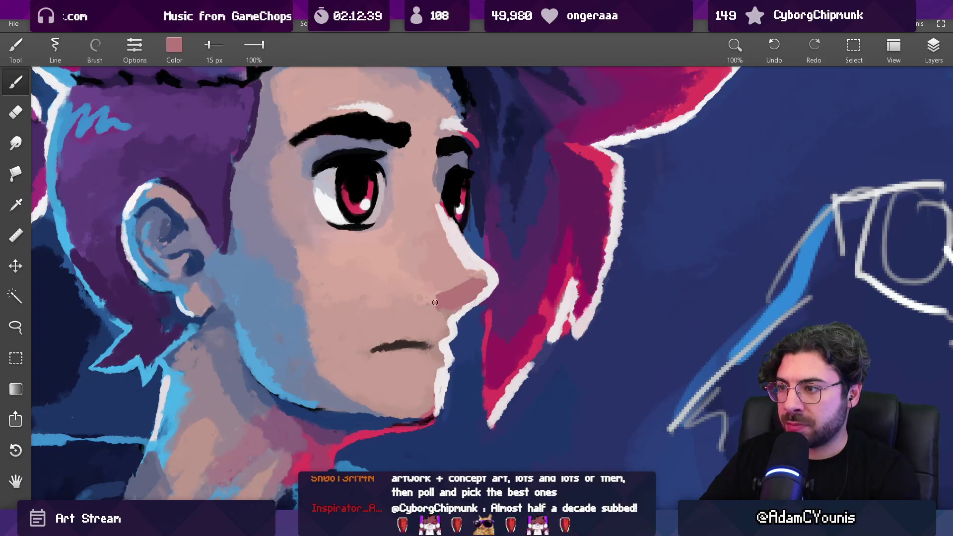
pyautogui.scroll(-7, 435, 302)
pyautogui.scroll(-3, 400, 275)
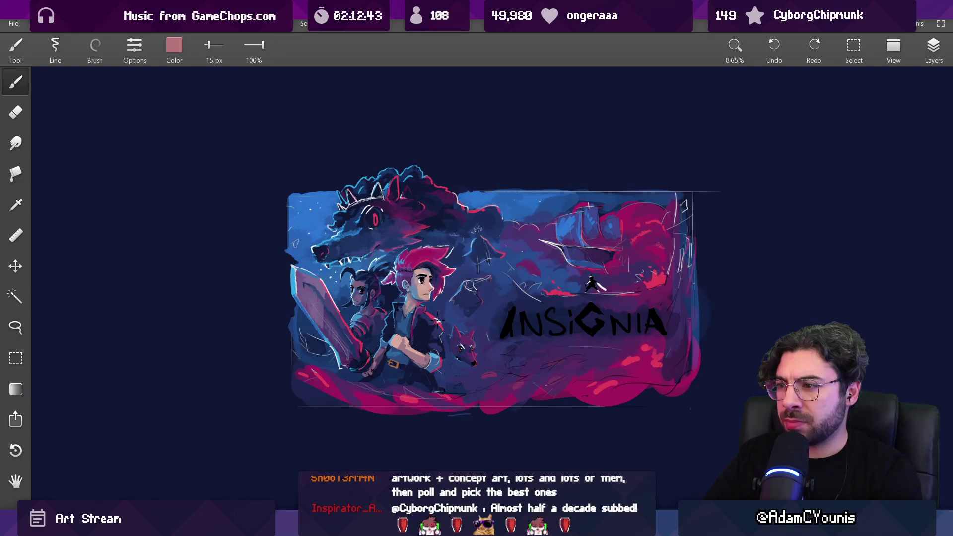
pyautogui.scroll(10, 438, 319)
pyautogui.keyDown('alt'); pyautogui.click(371, 216); pyautogui.keyUp('alt')
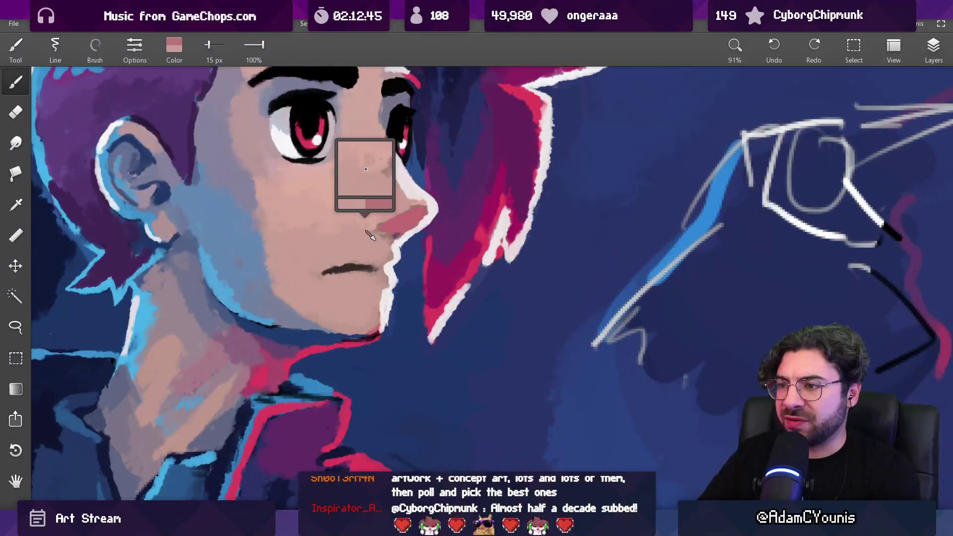
pyautogui.moveTo(373, 217)
pyautogui.mouseDown()
pyautogui.moveTo(405, 215)
pyautogui.moveTo(388, 228)
pyautogui.mouseUp()
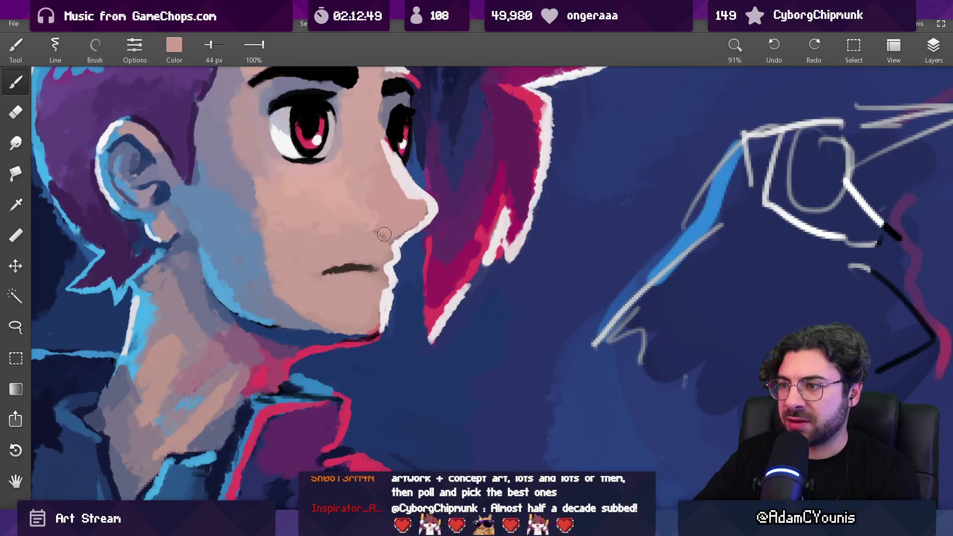
# - Shrink the brush and work the darker pink and brown-pink shadow into the nose
pyautogui.scroll(-10, 417, 213)
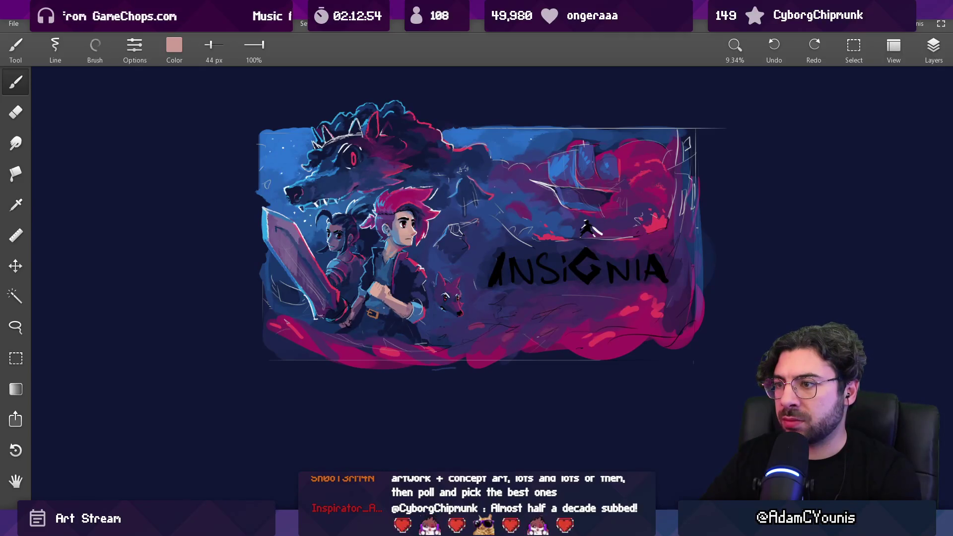
pyautogui.scroll(10, 401, 281)
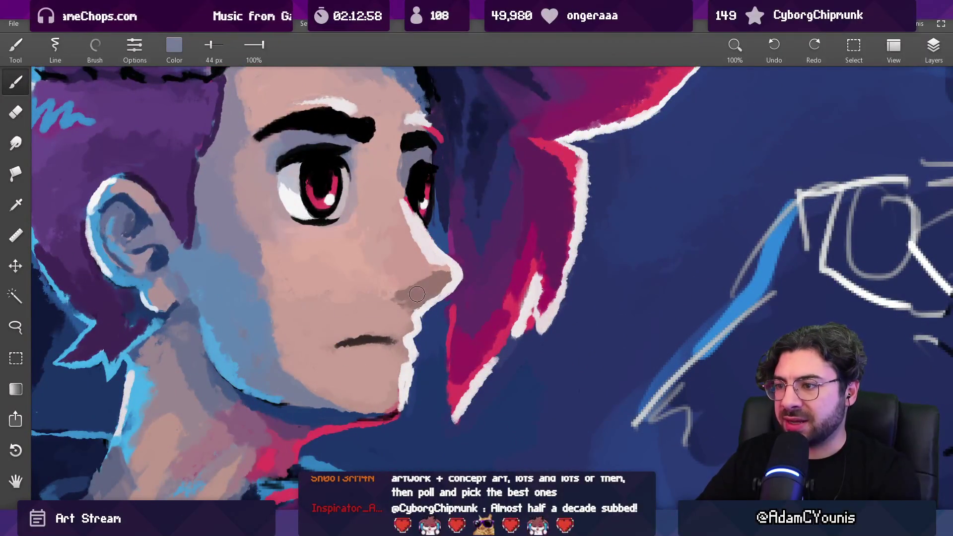
pyautogui.press('[')
pyautogui.press('[')
pyautogui.press('[')
pyautogui.press('[')
pyautogui.press('[')
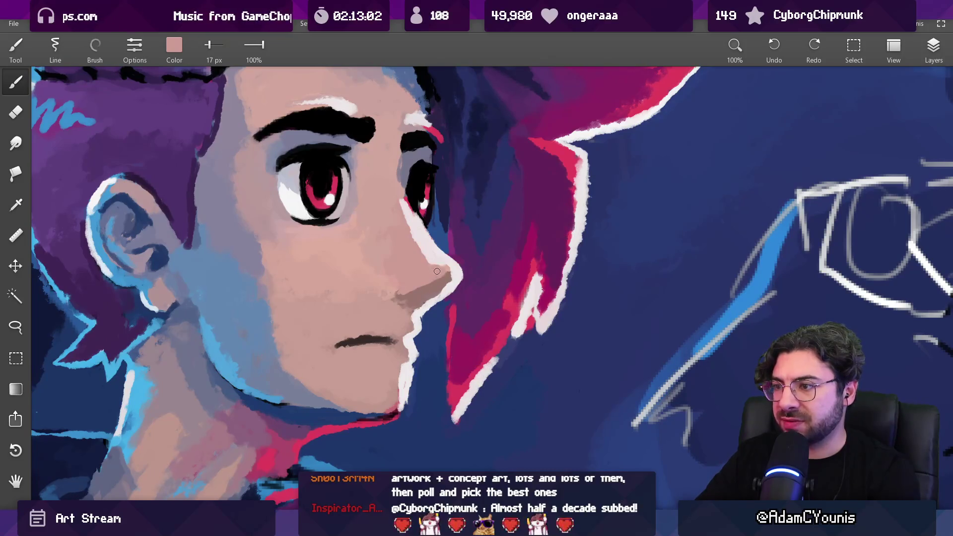
pyautogui.keyDown('alt'); pyautogui.click(446, 273); pyautogui.keyUp('alt')
pyautogui.keyDown('alt'); pyautogui.click(447, 273); pyautogui.keyUp('alt')
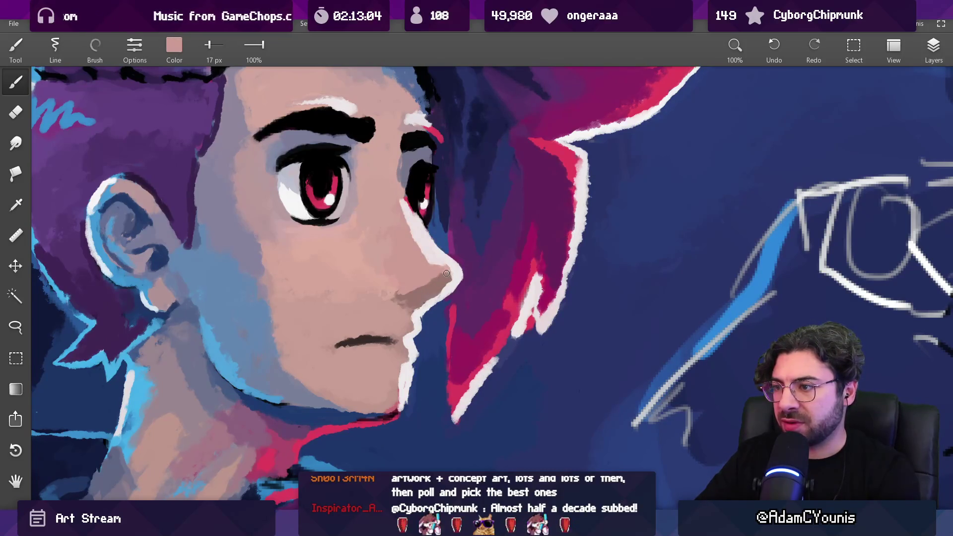
pyautogui.keyDown('alt'); pyautogui.click(433, 293); pyautogui.keyUp('alt')
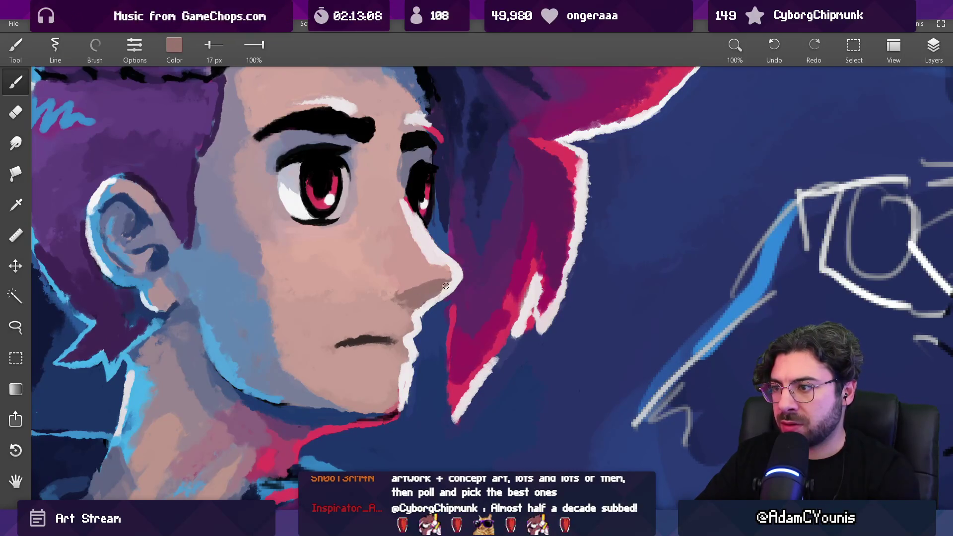
pyautogui.scroll(-10, 446, 286)
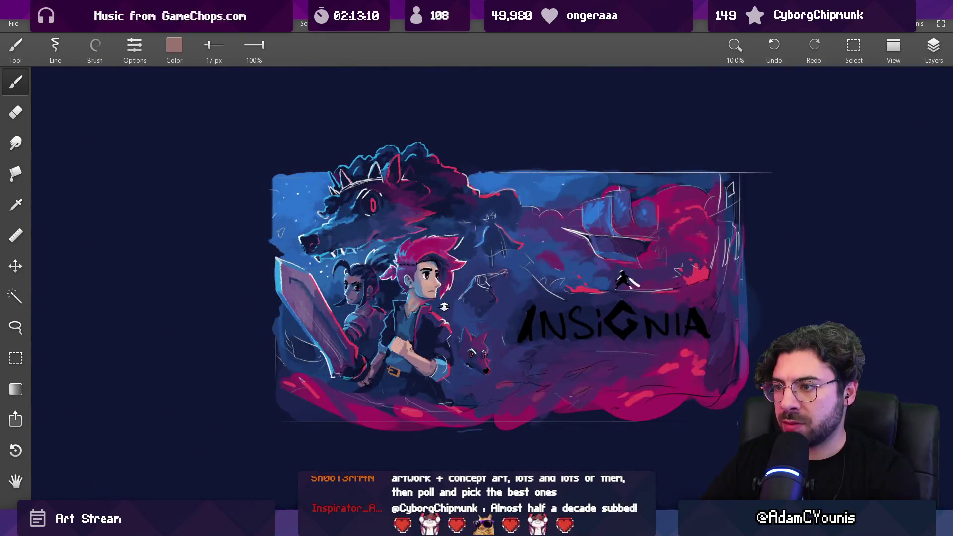
# - Blend the nose with light skin and shadow tones at 22 px, then pan to the hooded sketch
pyautogui.scroll(10, 443, 307)
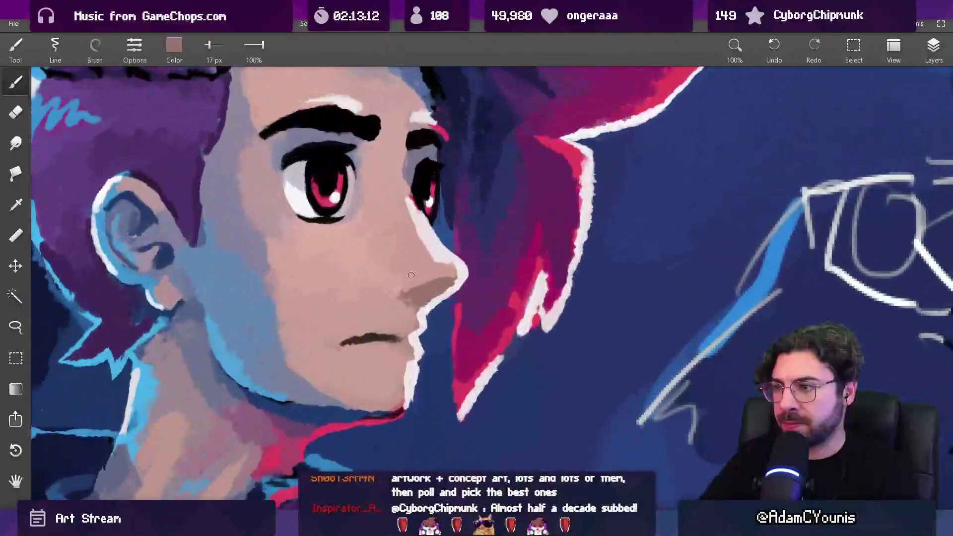
pyautogui.keyDown('alt'); pyautogui.click(411, 275); pyautogui.keyUp('alt')
pyautogui.moveTo(410, 275)
pyautogui.mouseDown()
pyautogui.moveTo(389, 268)
pyautogui.moveTo(399, 288)
pyautogui.moveTo(416, 282)
pyautogui.mouseUp()
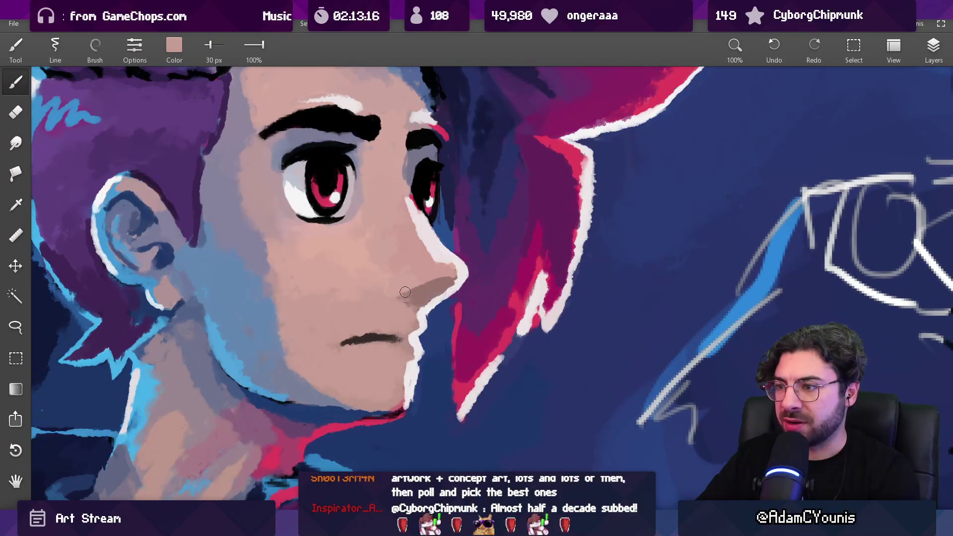
pyautogui.keyDown('alt'); pyautogui.click(404, 294); pyautogui.keyUp('alt')
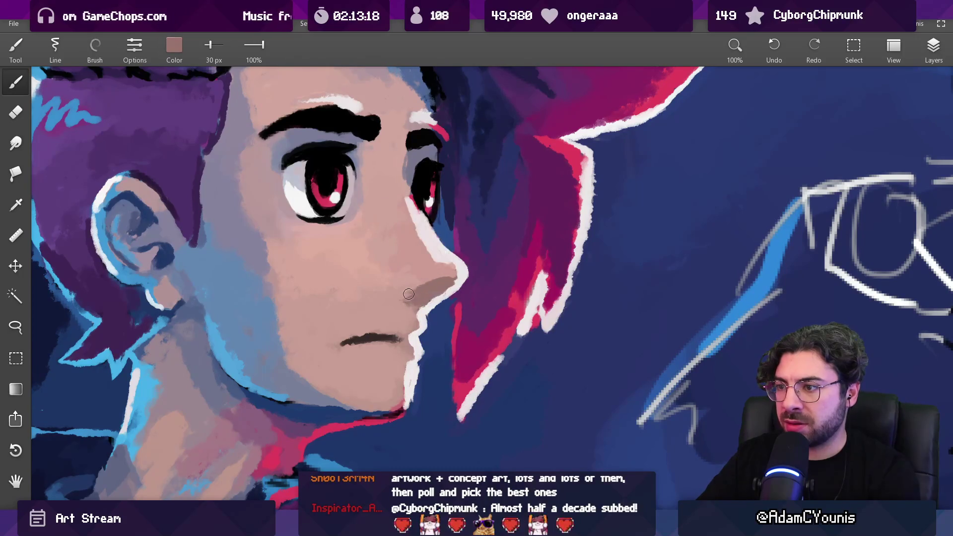
pyautogui.keyDown('alt'); pyautogui.click(404, 303); pyautogui.keyUp('alt')
pyautogui.keyDown('alt'); pyautogui.click(397, 301); pyautogui.keyUp('alt')
pyautogui.keyDown('alt'); pyautogui.click(412, 306); pyautogui.keyUp('alt')
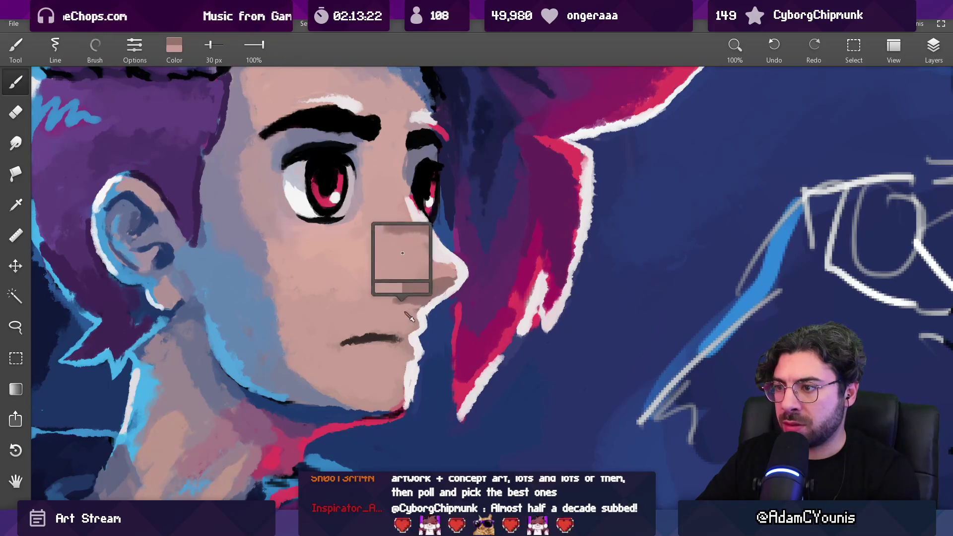
pyautogui.scroll(-5, 411, 318)
pyautogui.moveTo(451, 279); pyautogui.dragTo(393, 269)
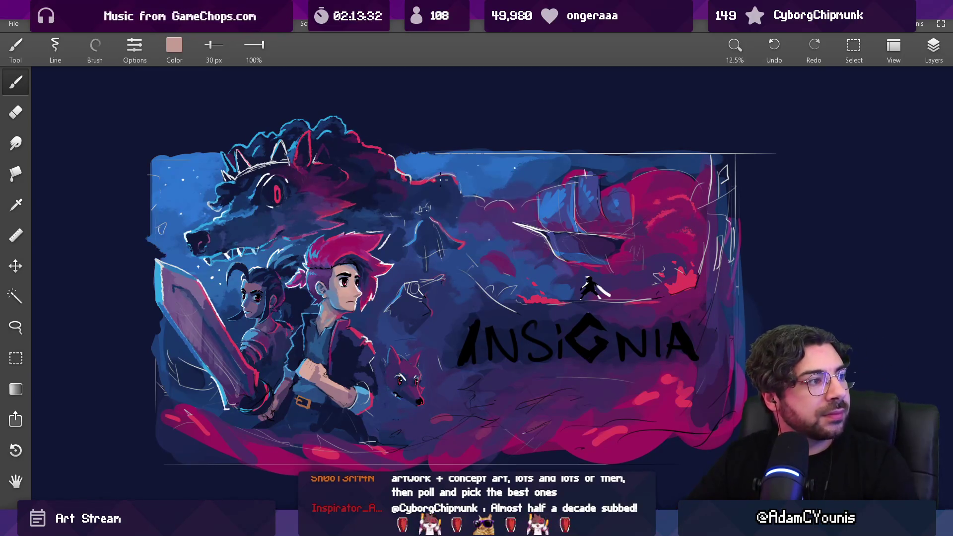
pyautogui.moveTo(451, 258); pyautogui.dragTo(448, 245)
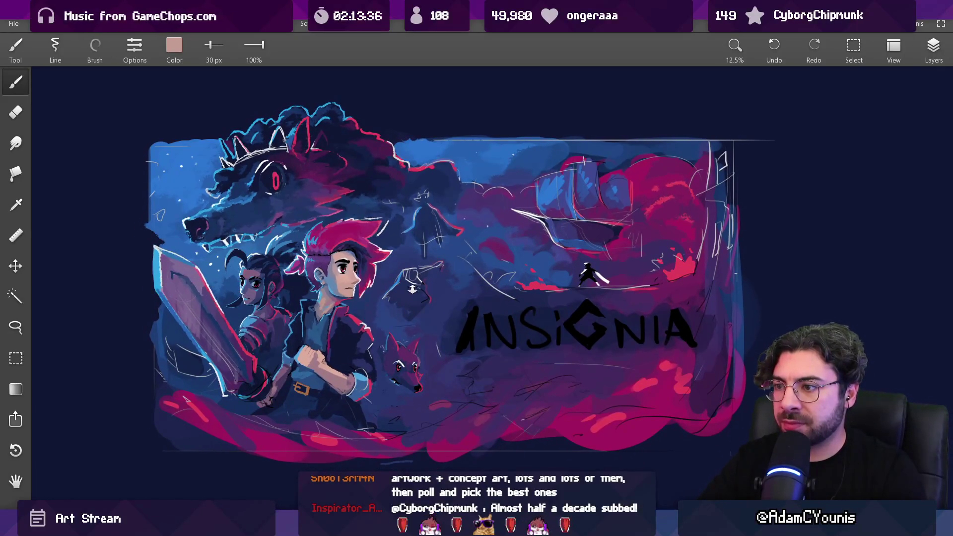
pyautogui.scroll(4, 413, 290)
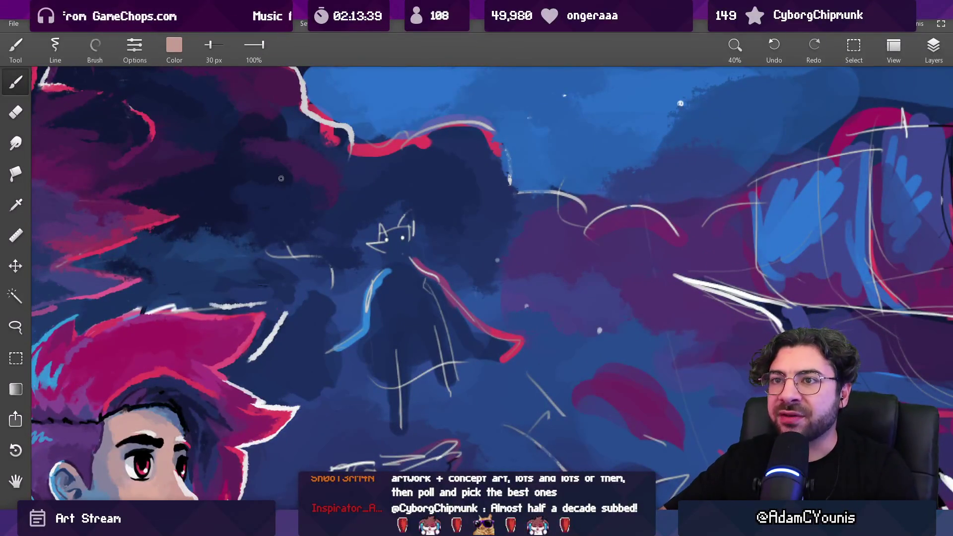
# - Search for 'villain poster' and open the Insignia villain poster file
pyautogui.hotkey('alt', 'Tab')
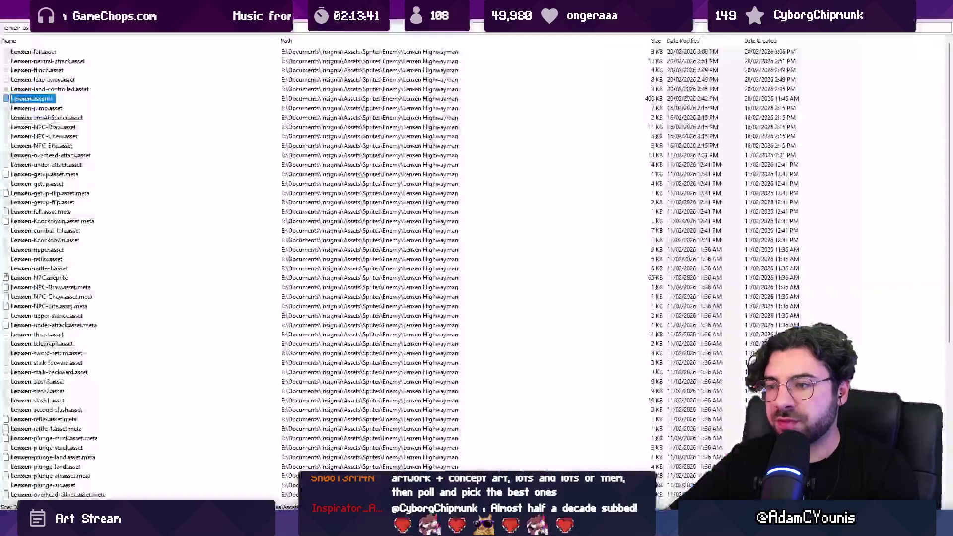
pyautogui.write('villain poster')
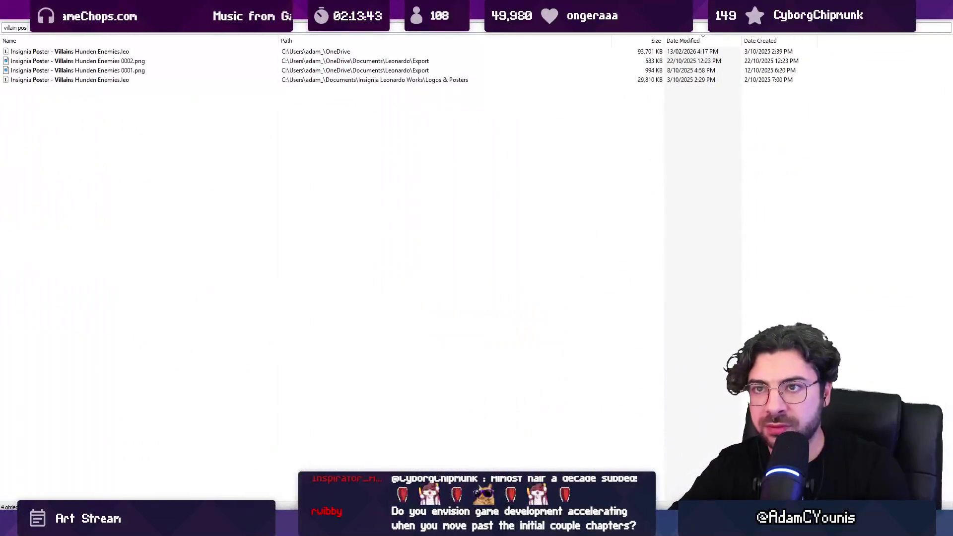
pyautogui.press('Down')
pyautogui.hotkey('alt', 'Tab')
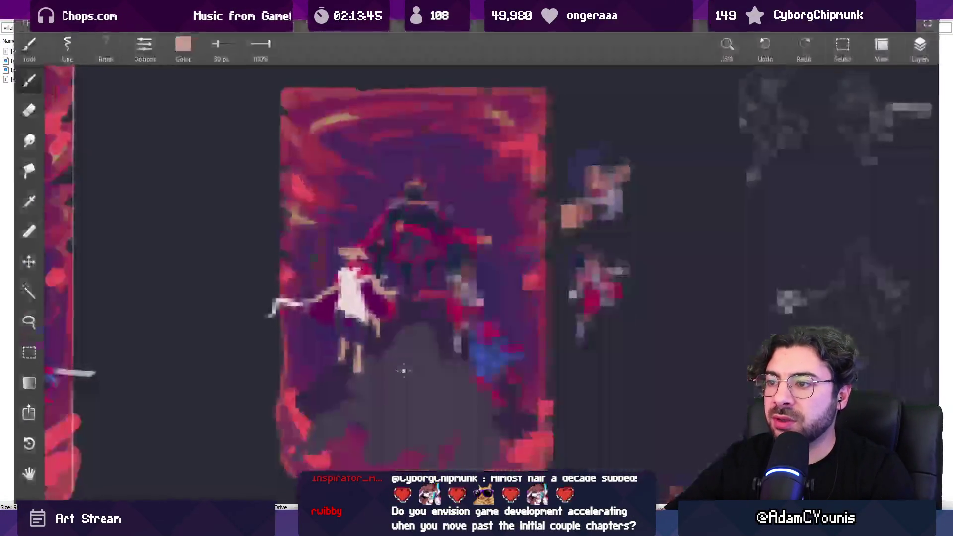
pyautogui.scroll(-3, 354, 268)
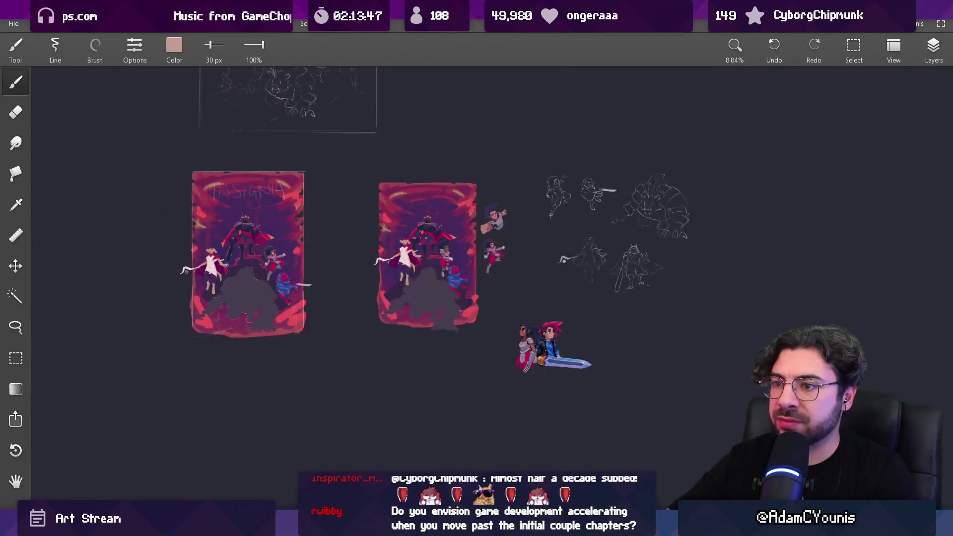
pyautogui.scroll(5, 415, 268)
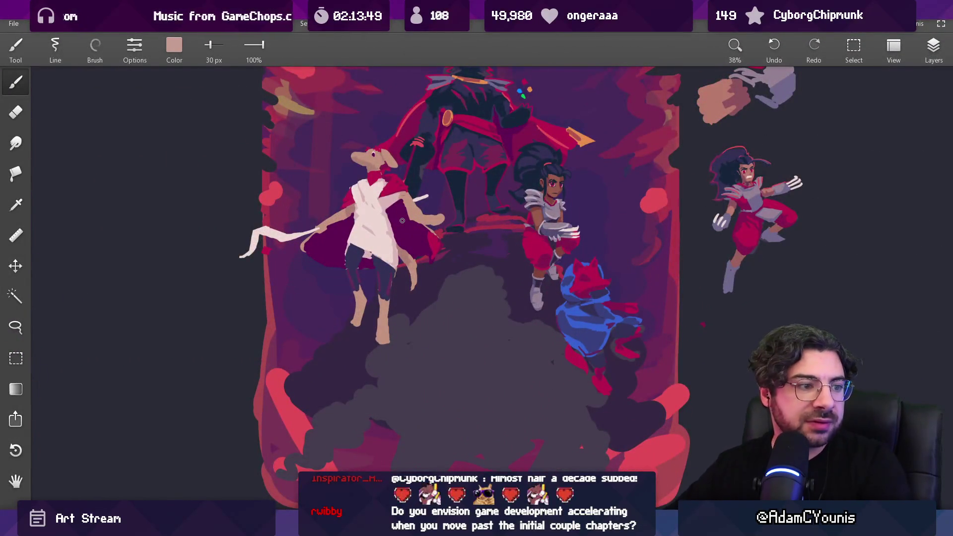
# - With the Lasso tool, turn on Clipboard 1 and make the upper Copy layer active
pyautogui.moveTo(402, 220); pyautogui.dragTo(355, 273)
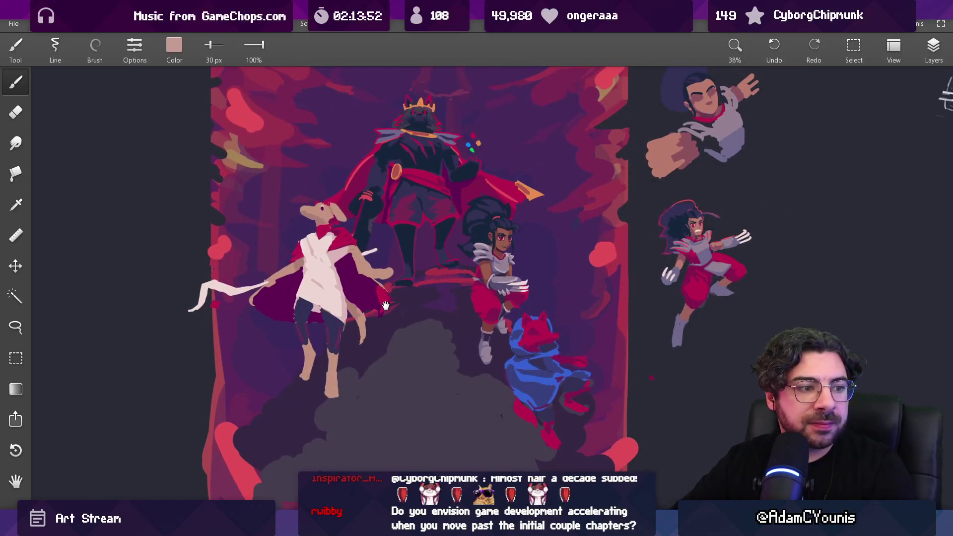
pyautogui.press('l')
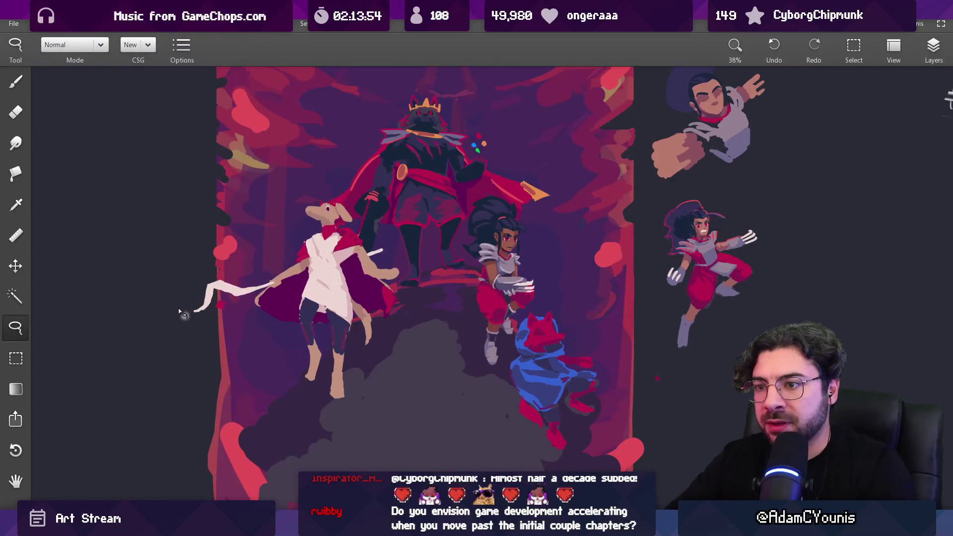
pyautogui.click(933, 45)
pyautogui.click(821, 263)
pyautogui.click(822, 264)
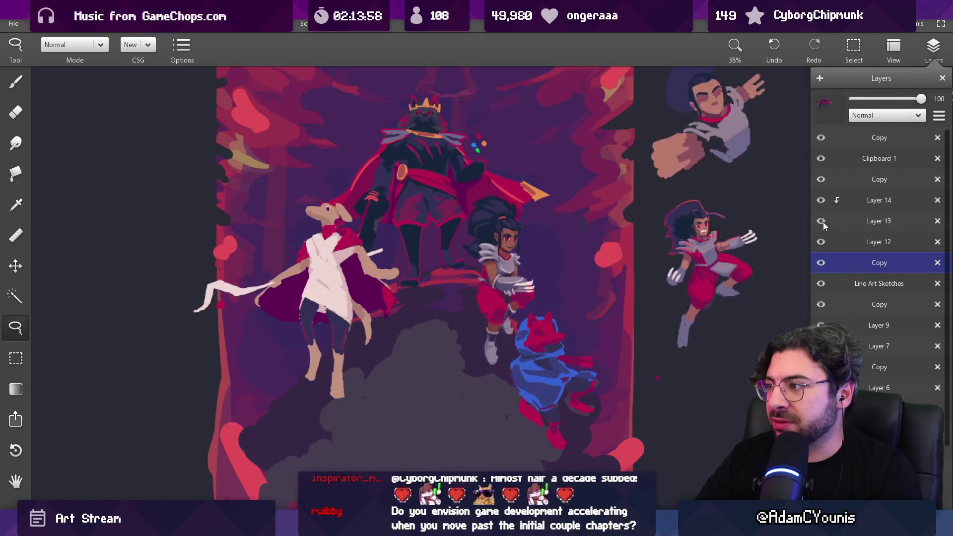
pyautogui.click(821, 158)
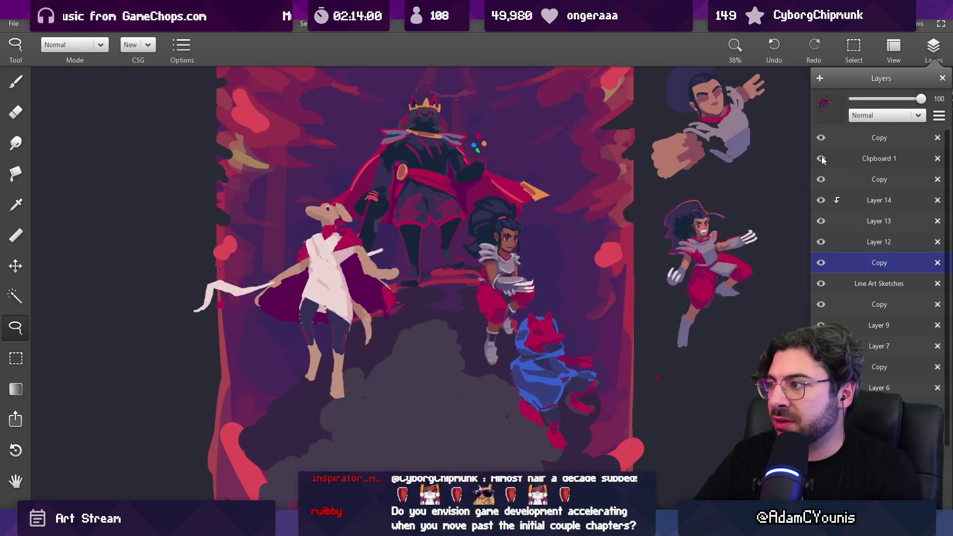
pyautogui.click(823, 180)
pyautogui.click(420, 272)
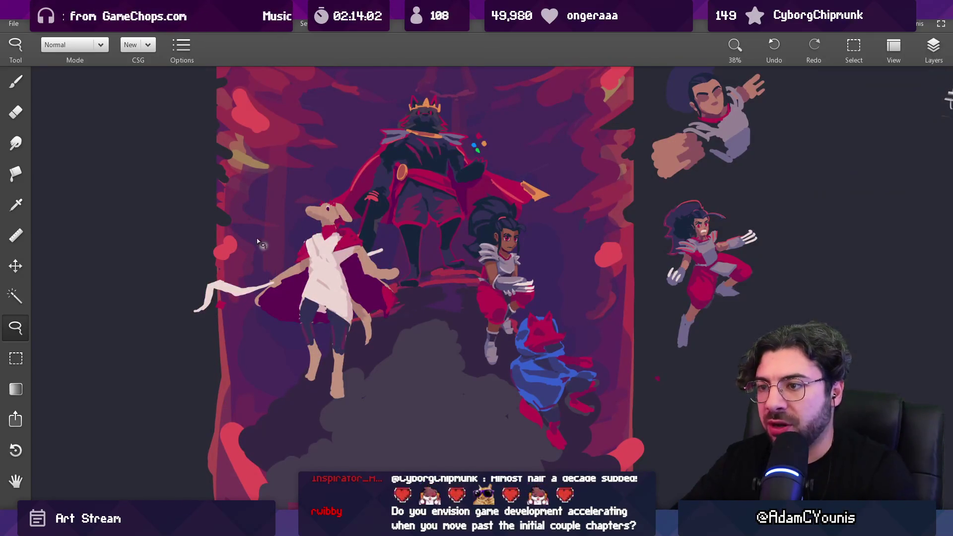
# - Lasso the white caped figure and return to the INSIGNIA poster
pyautogui.moveTo(295, 185); pyautogui.dragTo(237, 234)
pyautogui.click(350, 279)
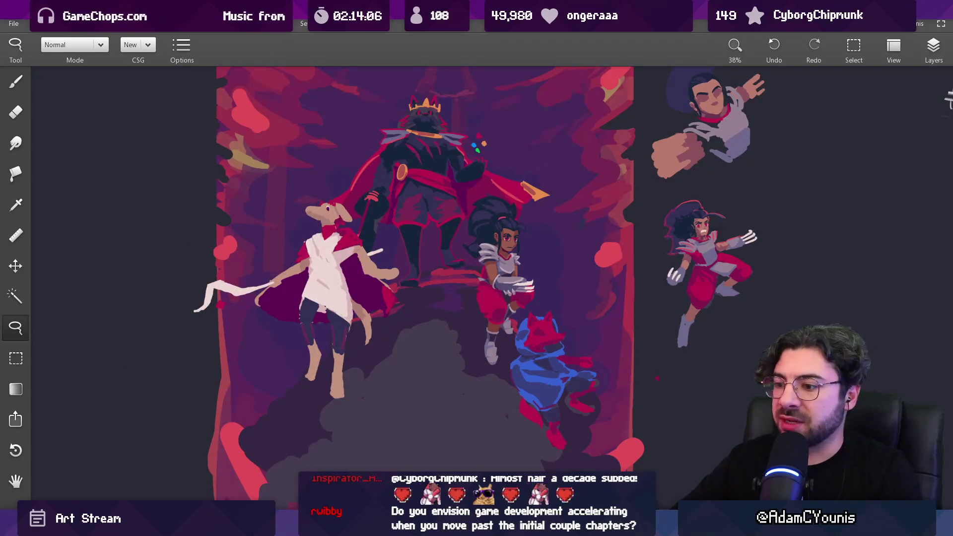
pyautogui.hotkey('alt', 'Tab')
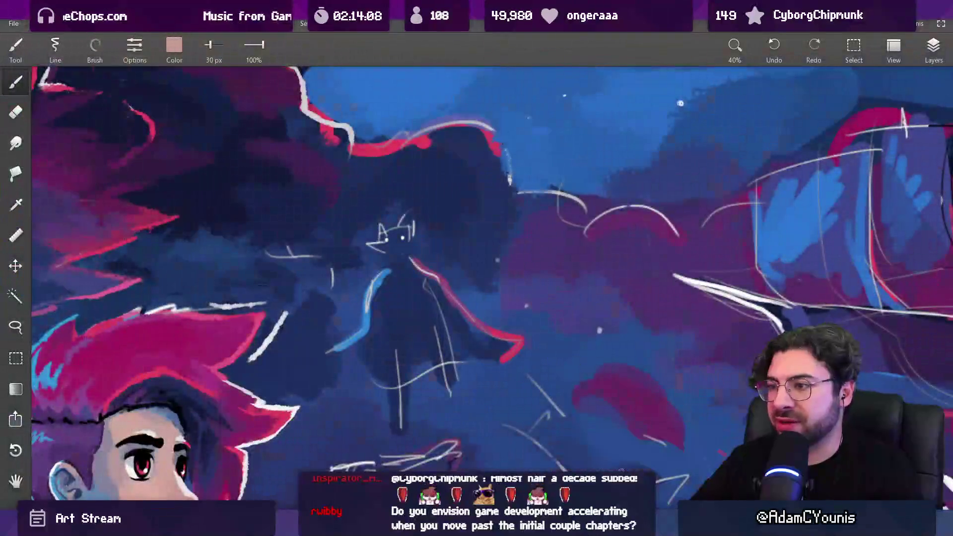
# - Flip the pasted caped figure horizontally, place it over the hooded sketch, then undo it
pyautogui.moveTo(528, 221)
pyautogui.mouseDown()
pyautogui.moveTo(422, 278)
pyautogui.moveTo(430, 296)
pyautogui.mouseUp()
pyautogui.click(37, 23)
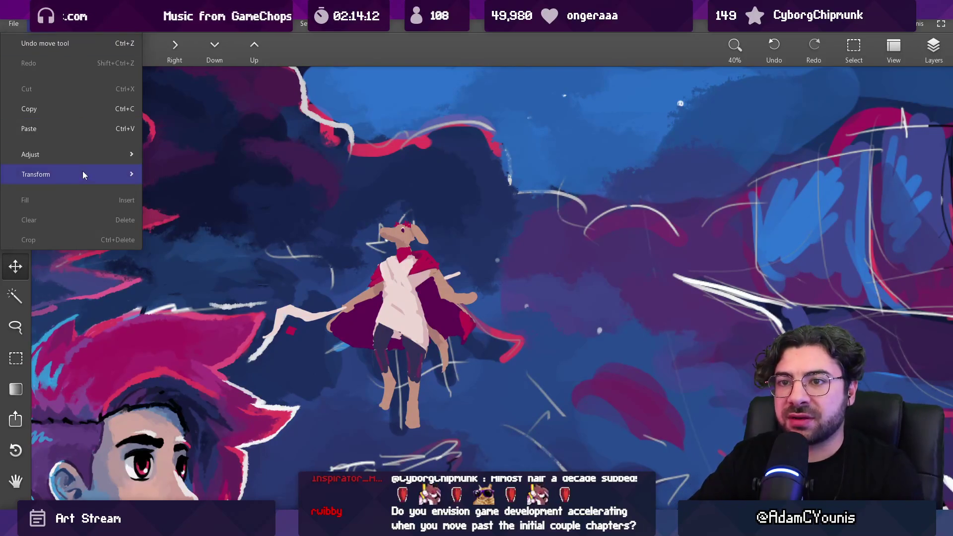
pyautogui.moveTo(83, 175)
pyautogui.click(193, 200)
pyautogui.moveTo(322, 310); pyautogui.dragTo(416, 275)
pyautogui.scroll(-5, 415, 275)
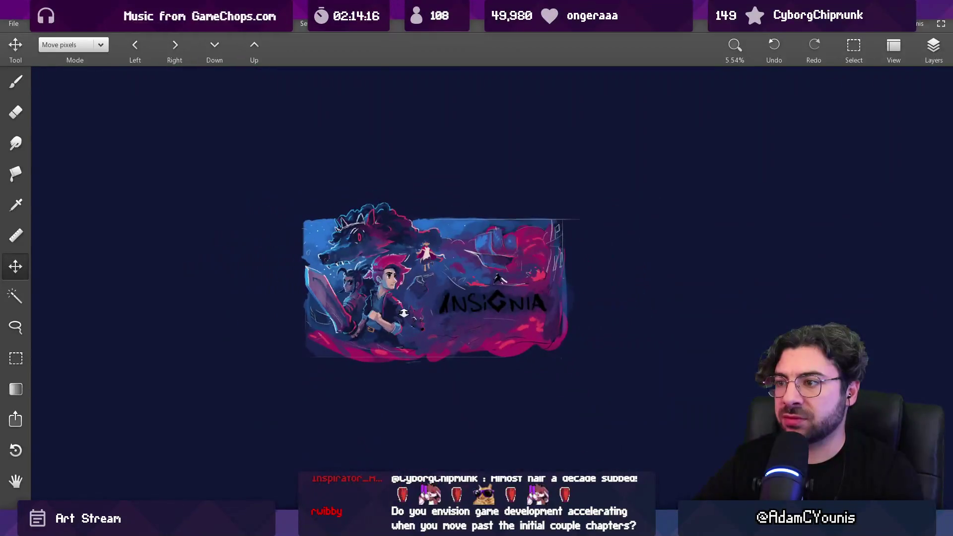
pyautogui.scroll(2, 419, 277)
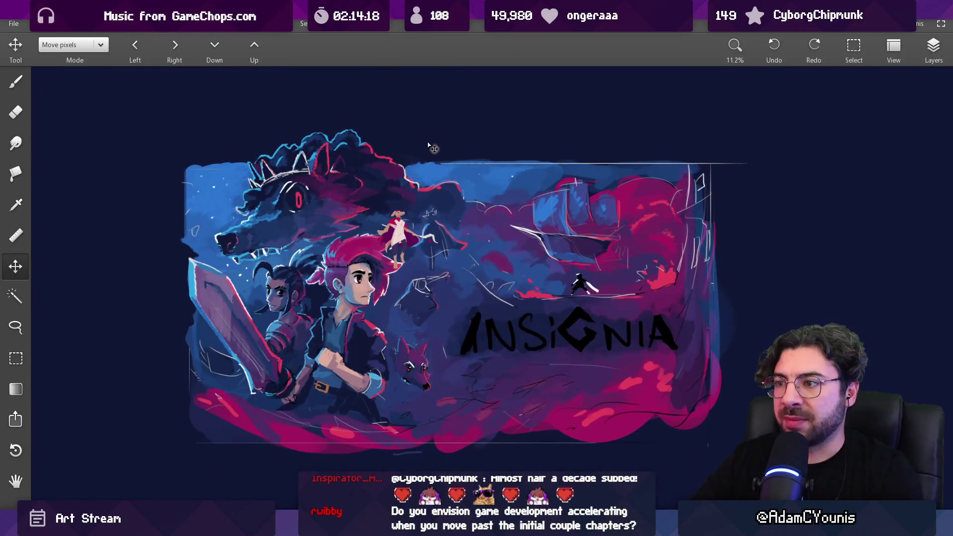
pyautogui.hotkey('ctrl', 'z')
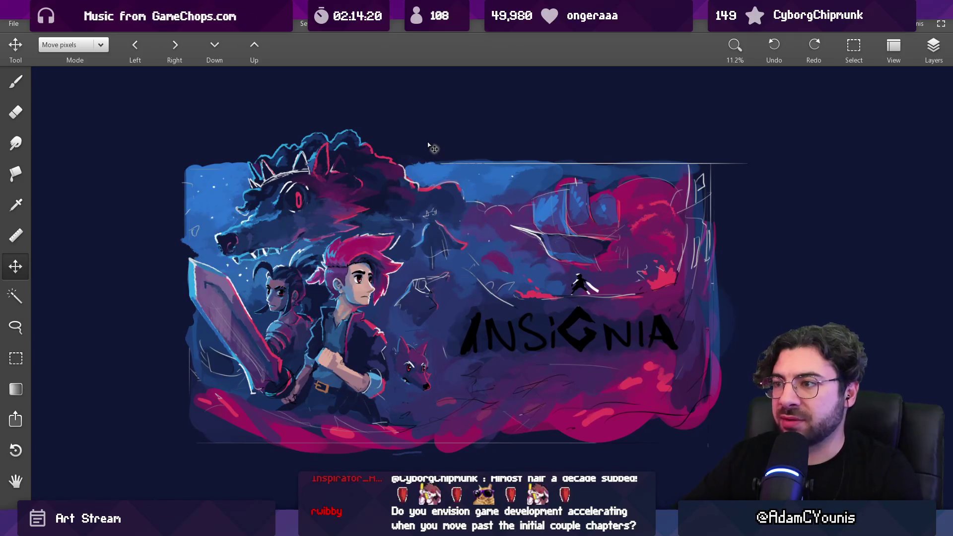
# - Zoom in on the robed figure above the title and check the layers list
pyautogui.scroll(2, 429, 266)
pyautogui.scroll(-4, 414, 467)
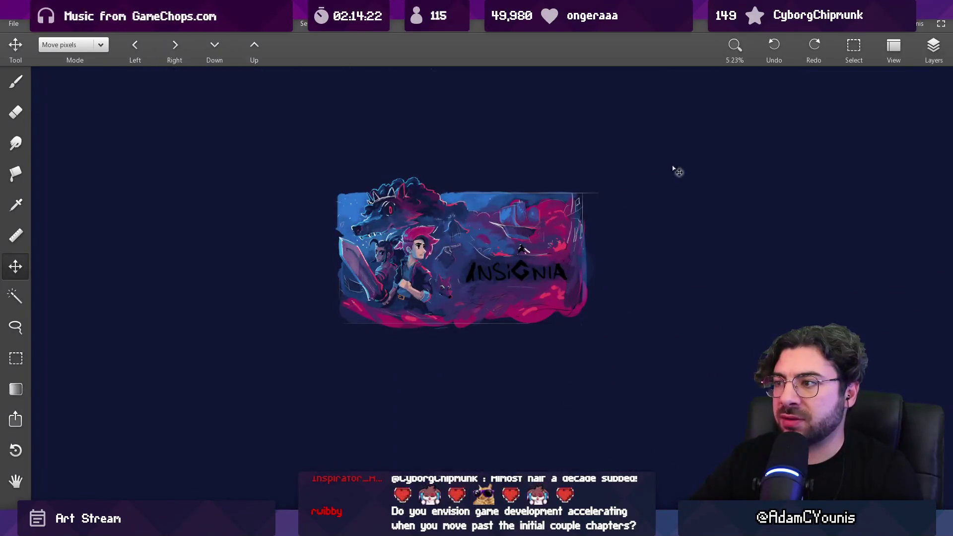
pyautogui.click(933, 48)
pyautogui.scroll(2, 454, 228)
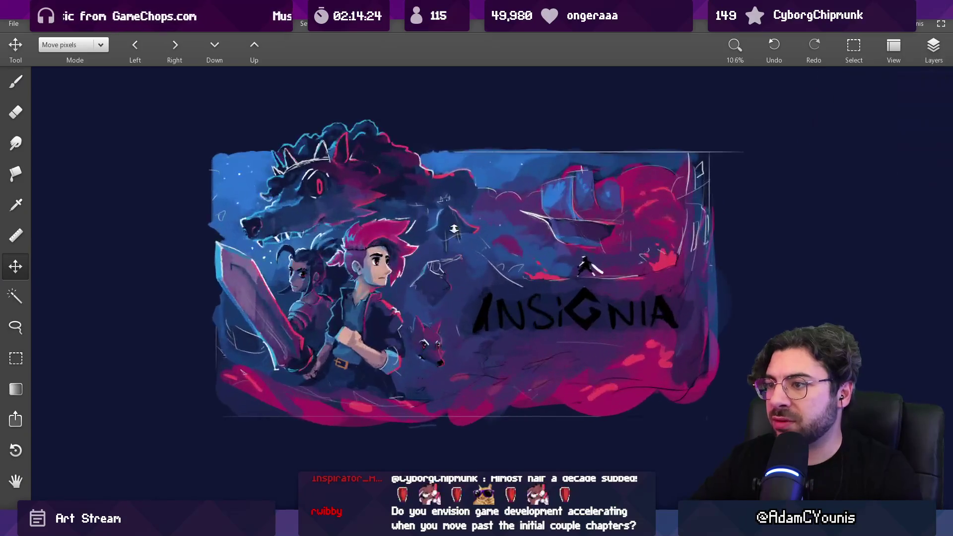
pyautogui.scroll(5, 454, 228)
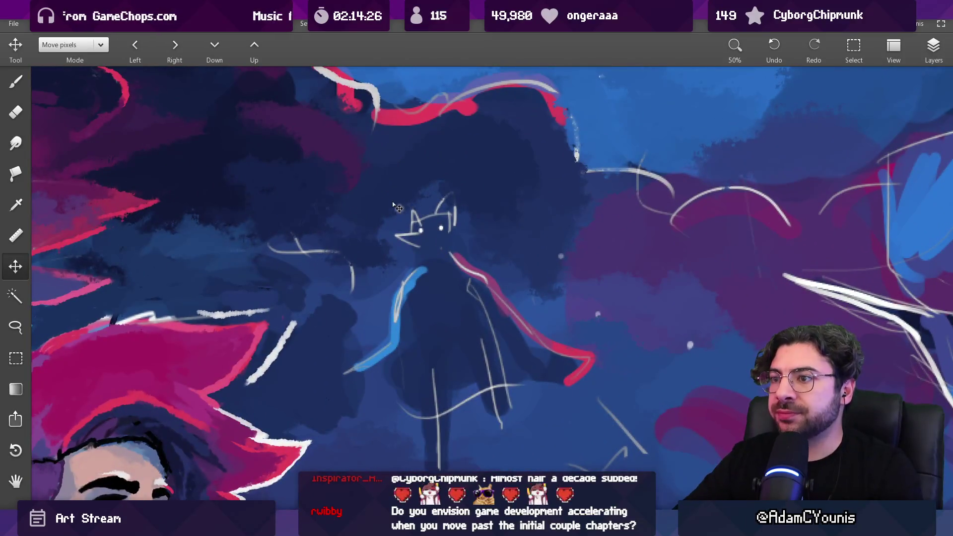
pyautogui.press('b')
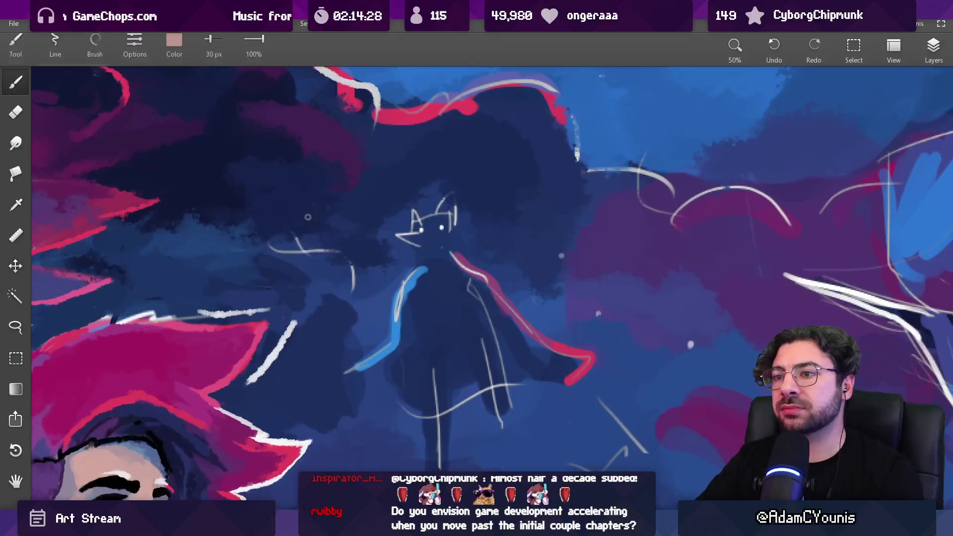
pyautogui.press('v')
pyautogui.moveTo(427, 228); pyautogui.dragTo(412, 238)
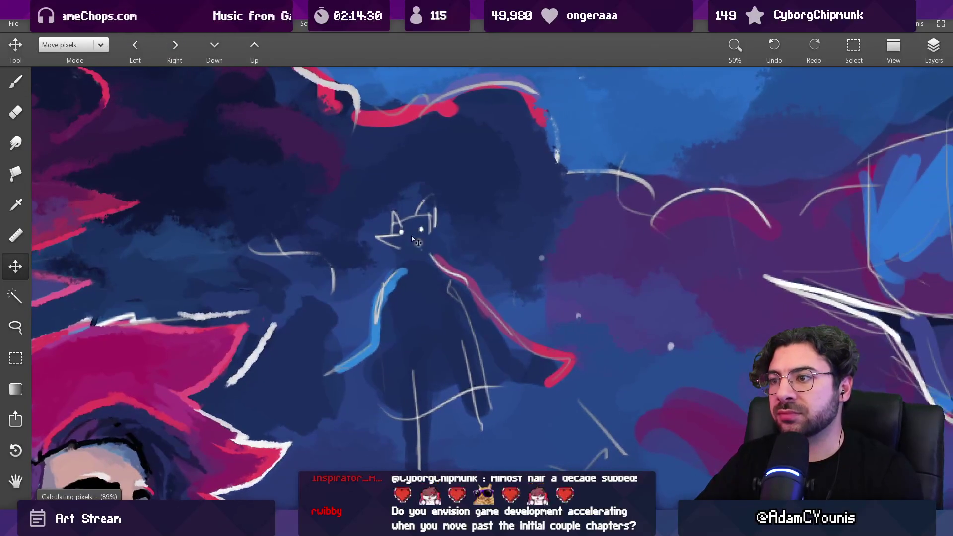
pyautogui.click(938, 60)
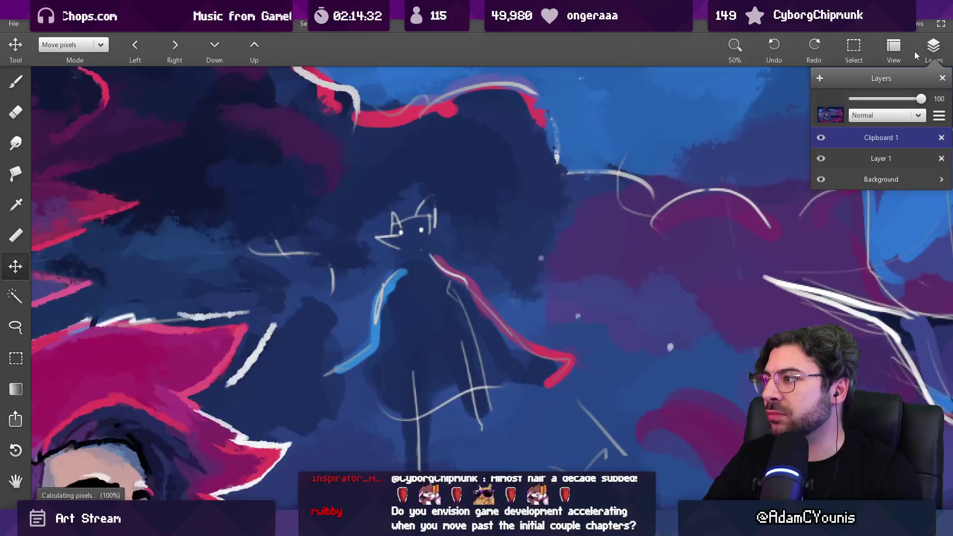
pyautogui.click(681, 170)
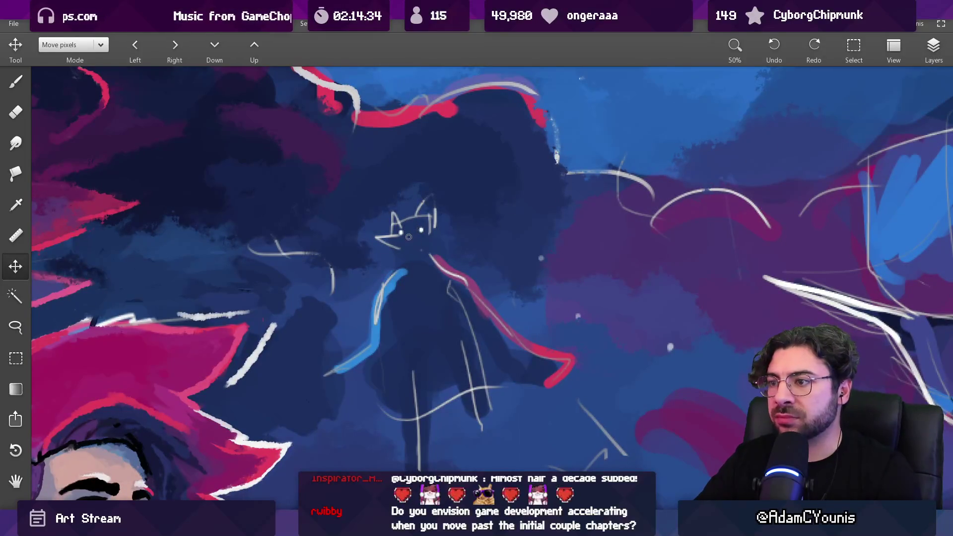
# - Paint dark blue over the cat-head sketch at about 57 px, undoing a white hood test
pyautogui.press('b')
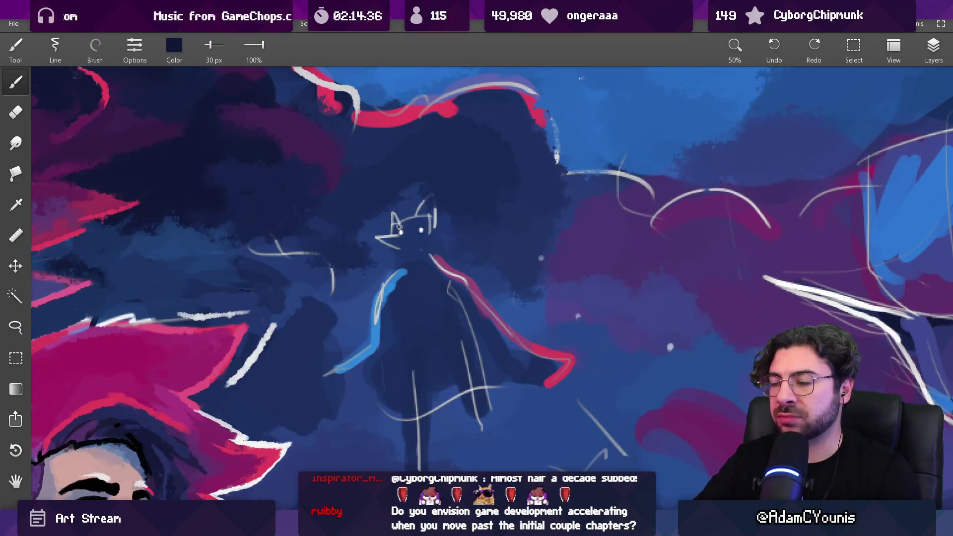
pyautogui.moveTo(399, 227); pyautogui.dragTo(426, 227)
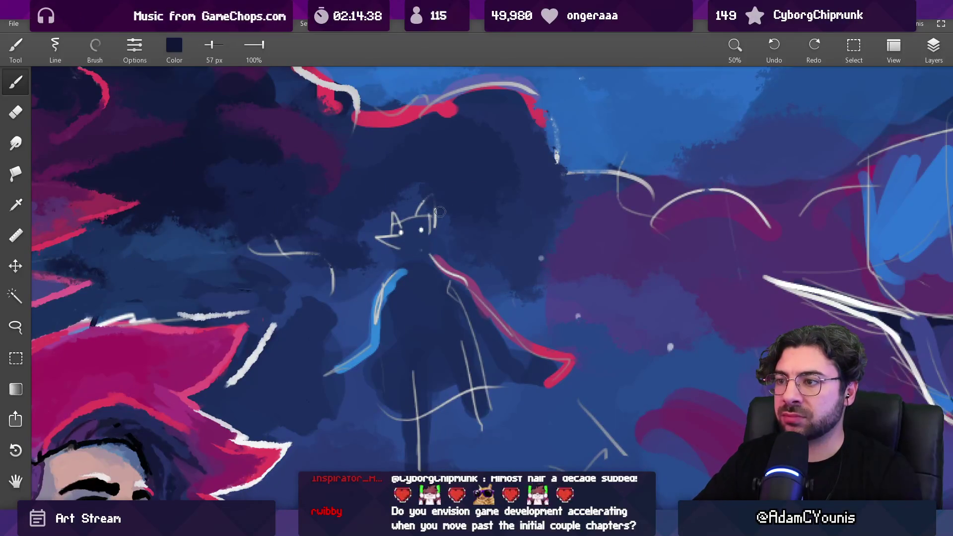
pyautogui.hscroll(2, 392, 238)
pyautogui.keyDown('alt'); pyautogui.click(367, 227); pyautogui.keyUp('alt')
pyautogui.moveTo(368, 227)
pyautogui.mouseDown()
pyautogui.moveTo(393, 227)
pyautogui.moveTo(416, 204)
pyautogui.mouseUp()
pyautogui.keyDown('alt'); pyautogui.click(726, 252); pyautogui.keyUp('alt')
pyautogui.moveTo(405, 237)
pyautogui.mouseDown()
pyautogui.moveTo(392, 248)
pyautogui.moveTo(426, 259)
pyautogui.mouseUp()
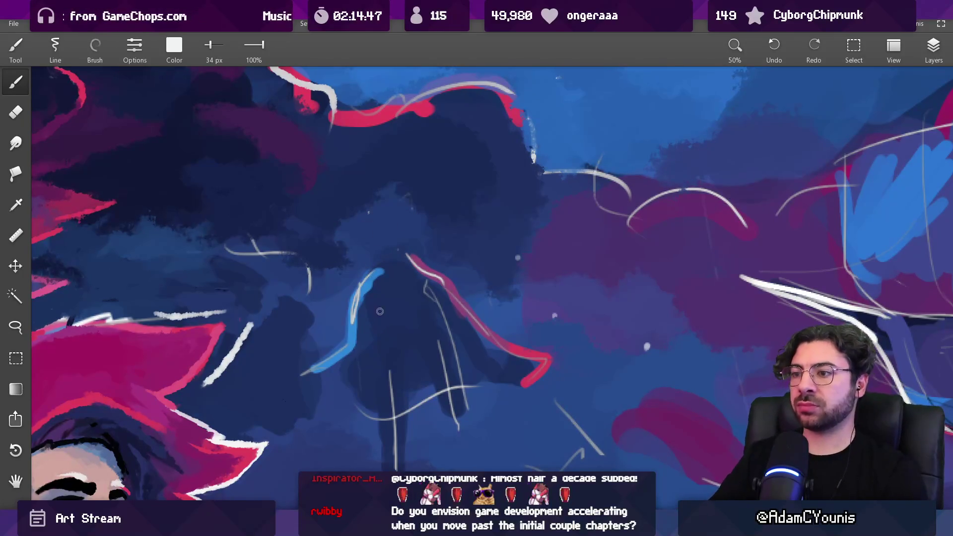
pyautogui.moveTo(380, 258); pyautogui.dragTo(417, 248)
pyautogui.hotkey('ctrl', 'z')
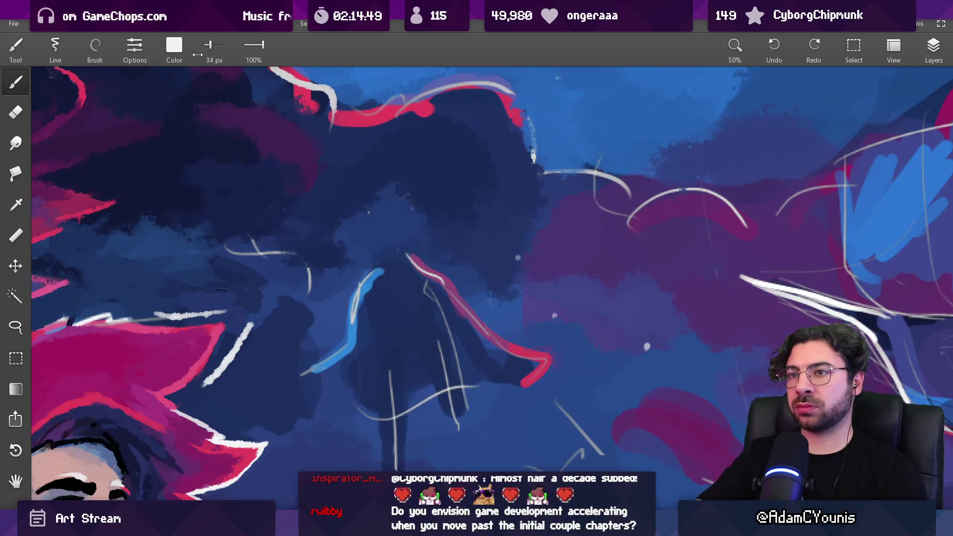
# - Cover the blue and red line tops and side strokes with dark navy, adding a diagonal head stroke
pyautogui.click(173, 45)
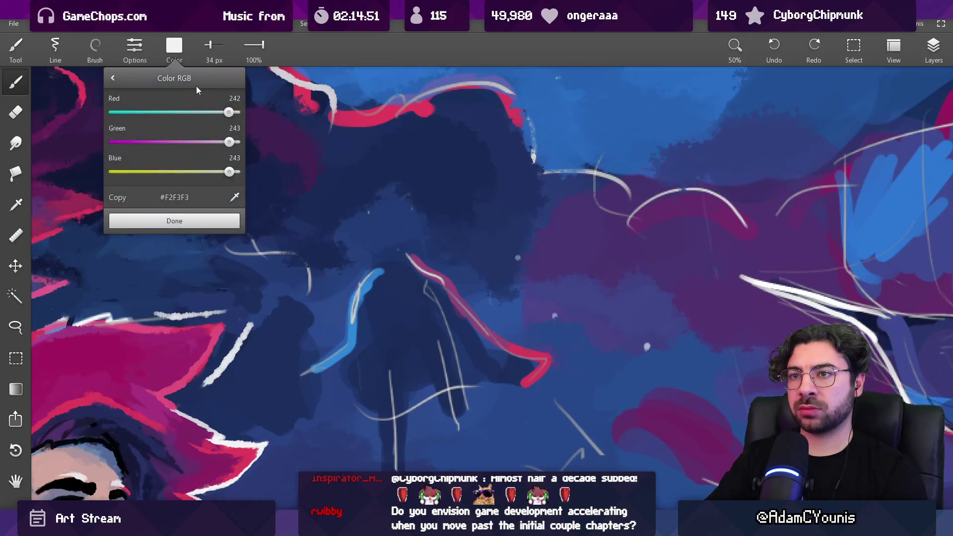
pyautogui.keyDown('alt'); pyautogui.click(298, 170); pyautogui.keyUp('alt')
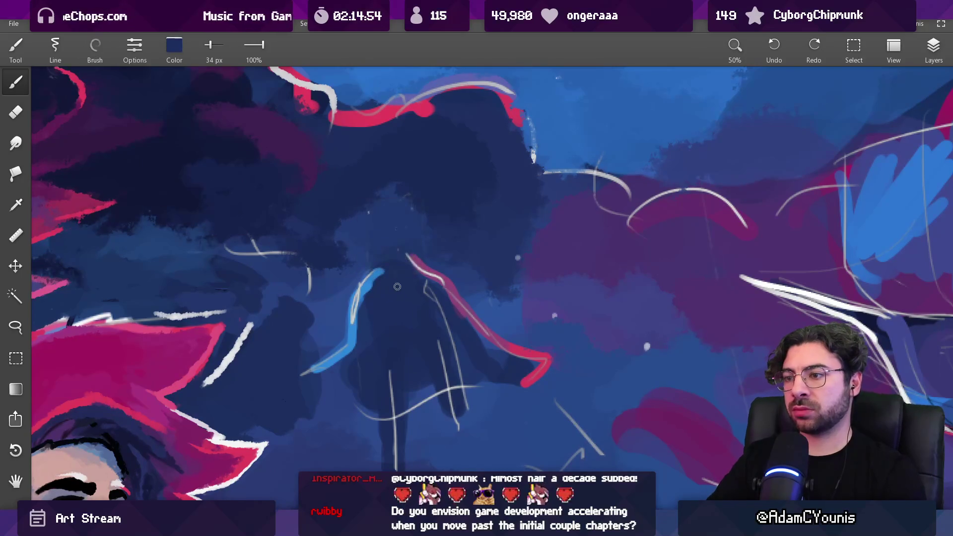
pyautogui.press(']')
pyautogui.press(']')
pyautogui.press(']')
pyautogui.moveTo(380, 270); pyautogui.dragTo(367, 291)
pyautogui.moveTo(419, 265)
pyautogui.mouseDown()
pyautogui.moveTo(437, 280)
pyautogui.moveTo(421, 295)
pyautogui.moveTo(420, 259)
pyautogui.mouseUp()
pyautogui.press('[')
pyautogui.press('[')
pyautogui.press('[')
pyautogui.moveTo(312, 291); pyautogui.dragTo(367, 278)
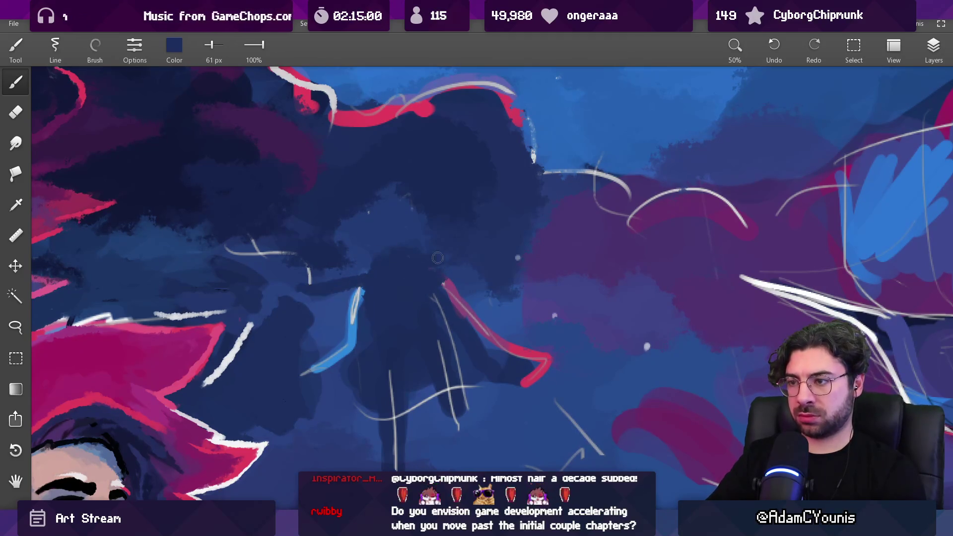
pyautogui.moveTo(305, 291); pyautogui.dragTo(367, 279)
pyautogui.moveTo(320, 337); pyautogui.dragTo(363, 288)
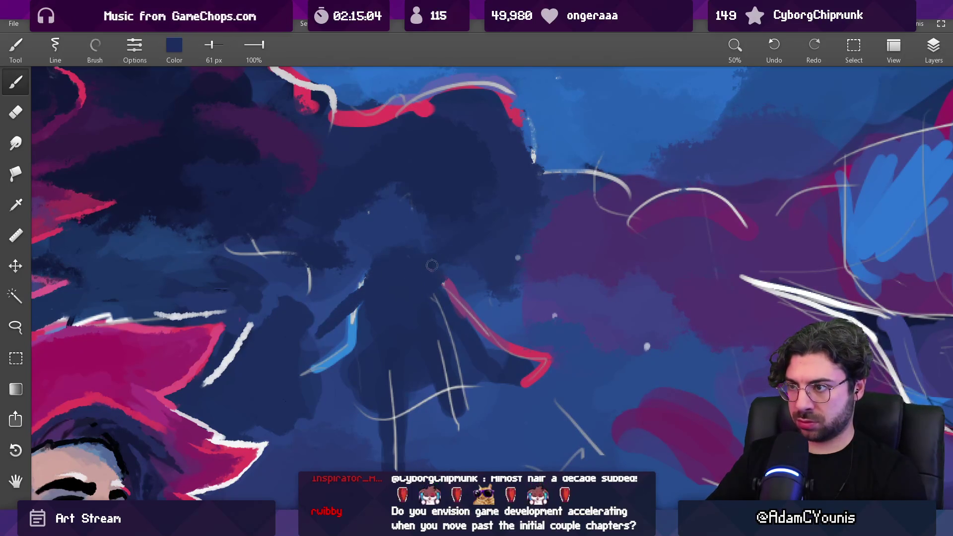
pyautogui.moveTo(440, 192); pyautogui.dragTo(236, 205)
pyautogui.moveTo(419, 263)
pyautogui.mouseDown()
pyautogui.moveTo(500, 194)
pyautogui.moveTo(491, 232)
pyautogui.mouseUp()
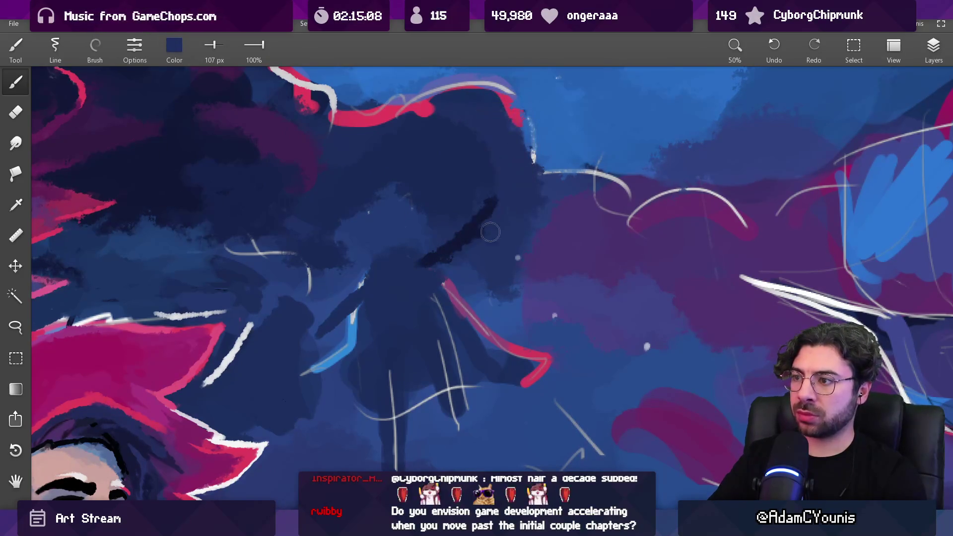
pyautogui.scroll(-3, 486, 236)
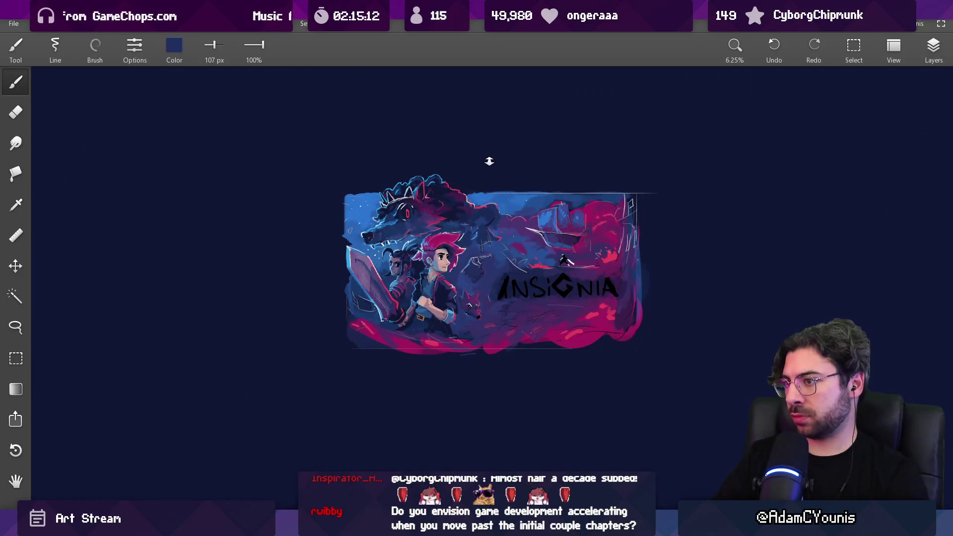
# - Add dark navy and light blue strokes beside the red cape line, then shrink the brush to 59 px
pyautogui.scroll(2, 487, 237)
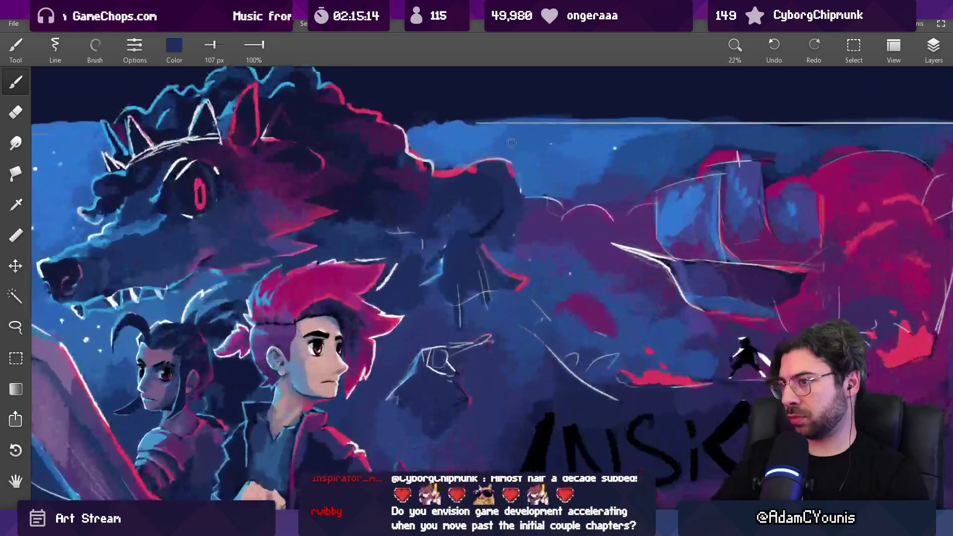
pyautogui.scroll(2, 474, 223)
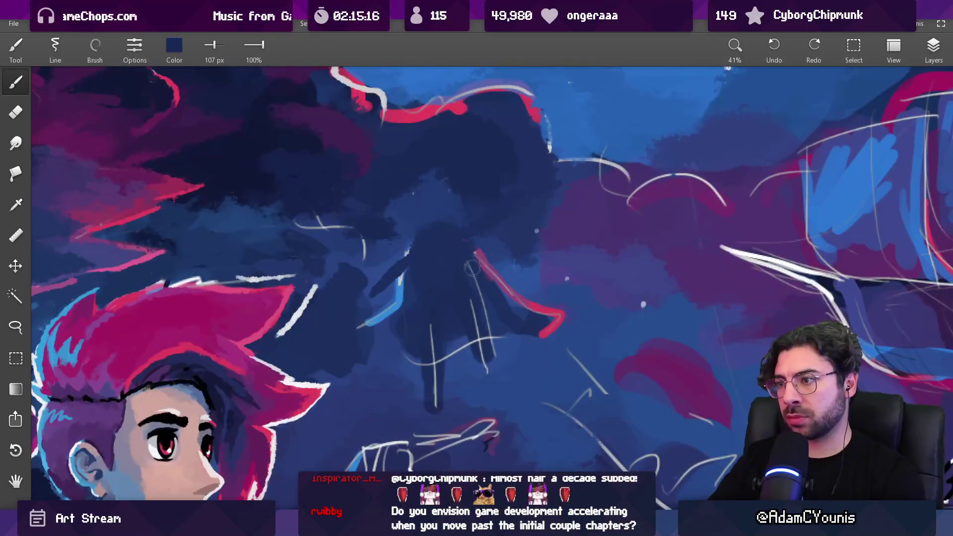
pyautogui.moveTo(500, 259); pyautogui.dragTo(506, 253)
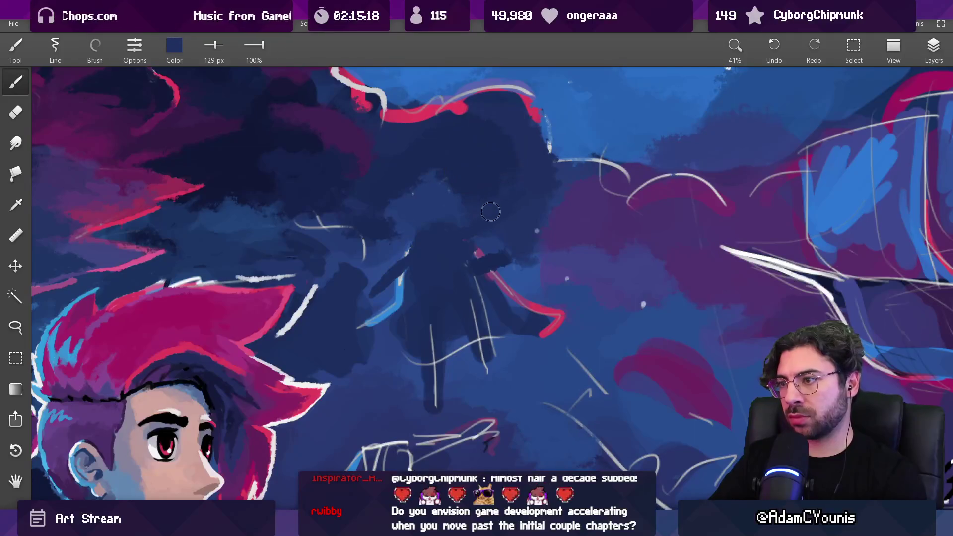
pyautogui.keyDown('alt'); pyautogui.click(490, 224); pyautogui.keyUp('alt')
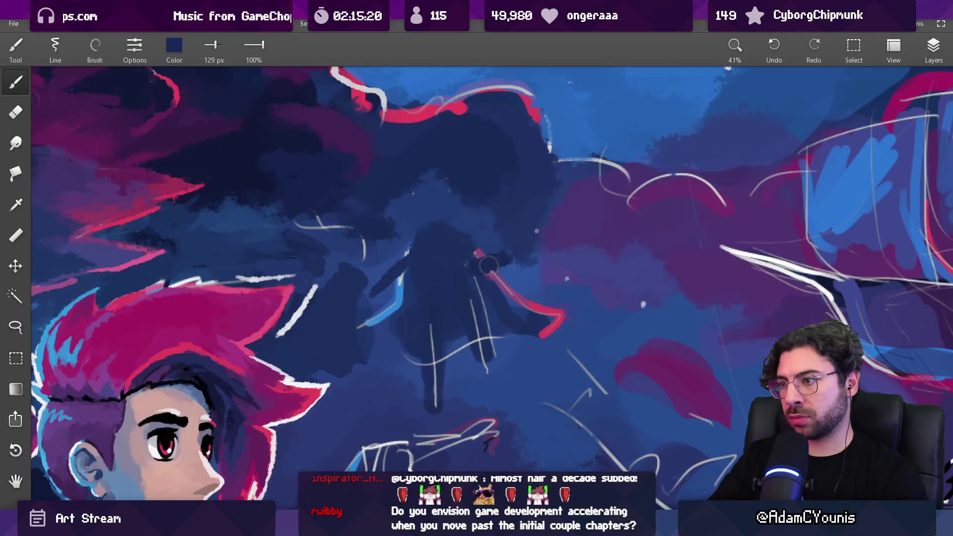
pyautogui.keyDown('alt'); pyautogui.click(504, 259); pyautogui.keyUp('alt')
pyautogui.moveTo(503, 263); pyautogui.dragTo(502, 271)
pyautogui.keyDown('alt'); pyautogui.click(503, 270); pyautogui.keyUp('alt')
pyautogui.press('[')
pyautogui.press('[')
pyautogui.press('[')
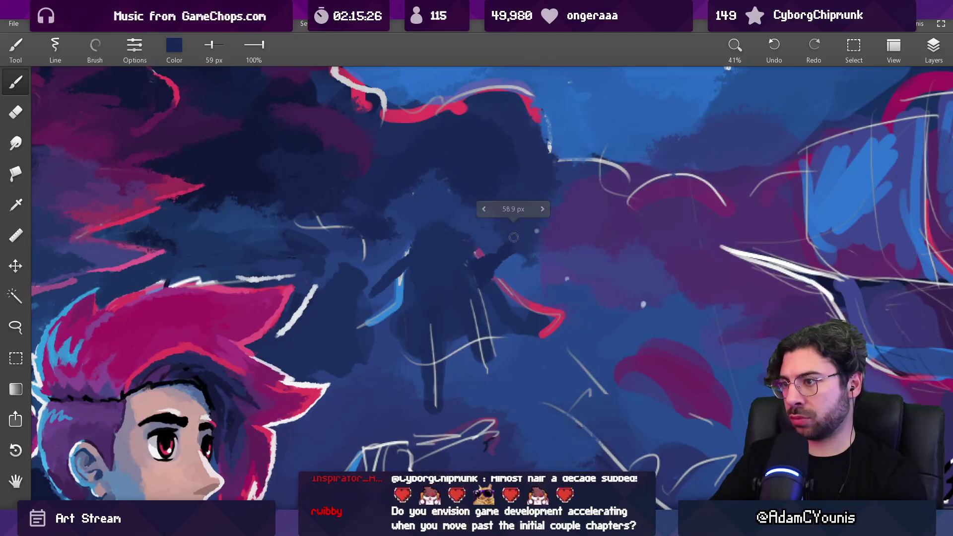
# - Check the whole artwork, then darken the figure's legs with sampled navy
pyautogui.moveTo(527, 228); pyautogui.dragTo(521, 266)
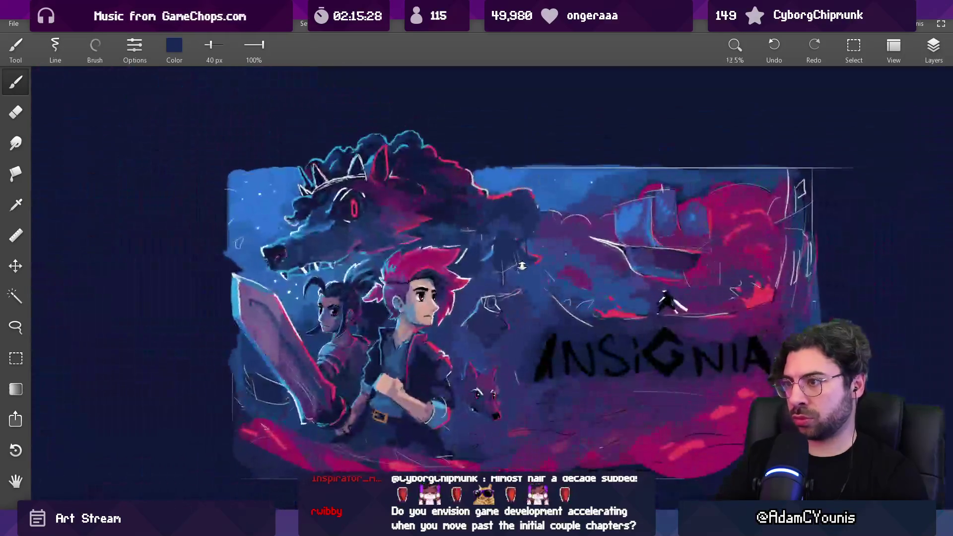
pyautogui.moveTo(542, 233)
pyautogui.mouseDown()
pyautogui.moveTo(509, 222)
pyautogui.moveTo(501, 242)
pyautogui.moveTo(513, 245)
pyautogui.moveTo(501, 238)
pyautogui.moveTo(514, 235)
pyautogui.moveTo(510, 224)
pyautogui.moveTo(540, 257)
pyautogui.mouseUp()
pyautogui.moveTo(553, 215); pyautogui.dragTo(509, 187)
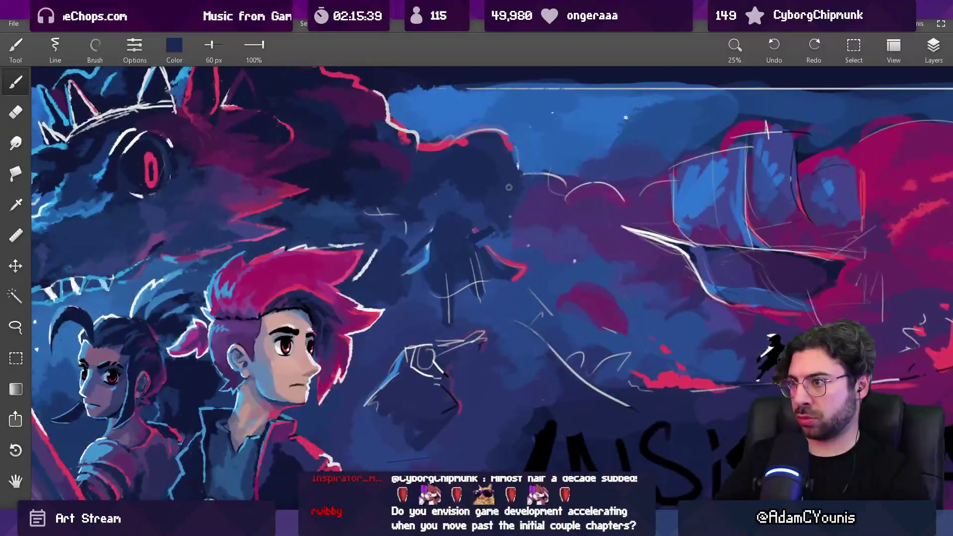
pyautogui.moveTo(437, 244)
pyautogui.mouseDown()
pyautogui.moveTo(425, 234)
pyautogui.moveTo(435, 232)
pyautogui.moveTo(431, 242)
pyautogui.mouseUp()
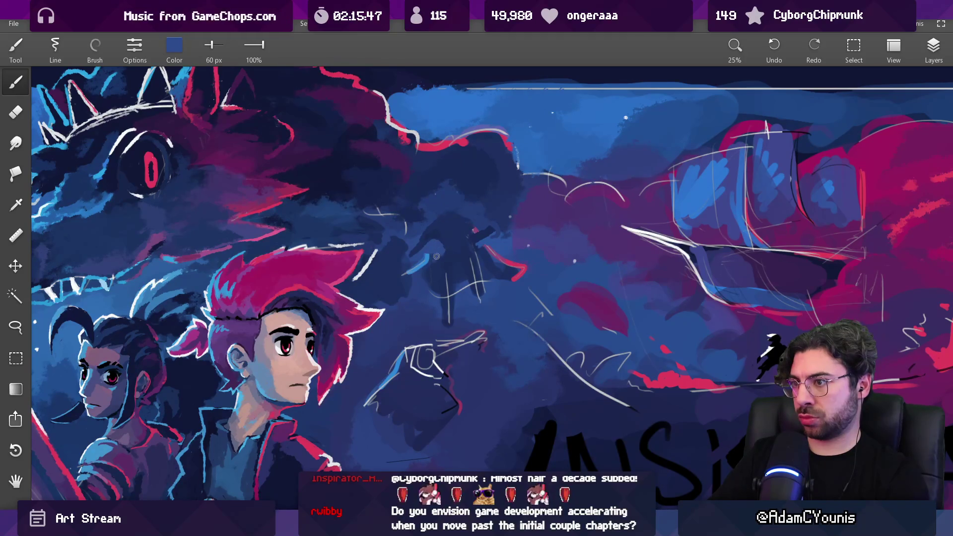
pyautogui.moveTo(454, 281); pyautogui.dragTo(438, 323)
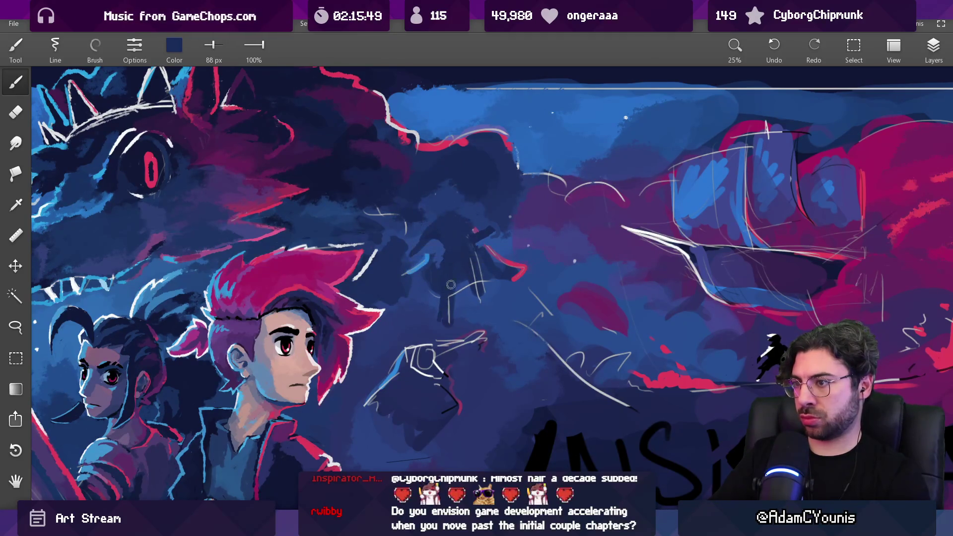
pyautogui.moveTo(469, 292)
pyautogui.mouseDown()
pyautogui.moveTo(474, 268)
pyautogui.moveTo(479, 299)
pyautogui.mouseUp()
pyautogui.scroll(-5, 480, 299)
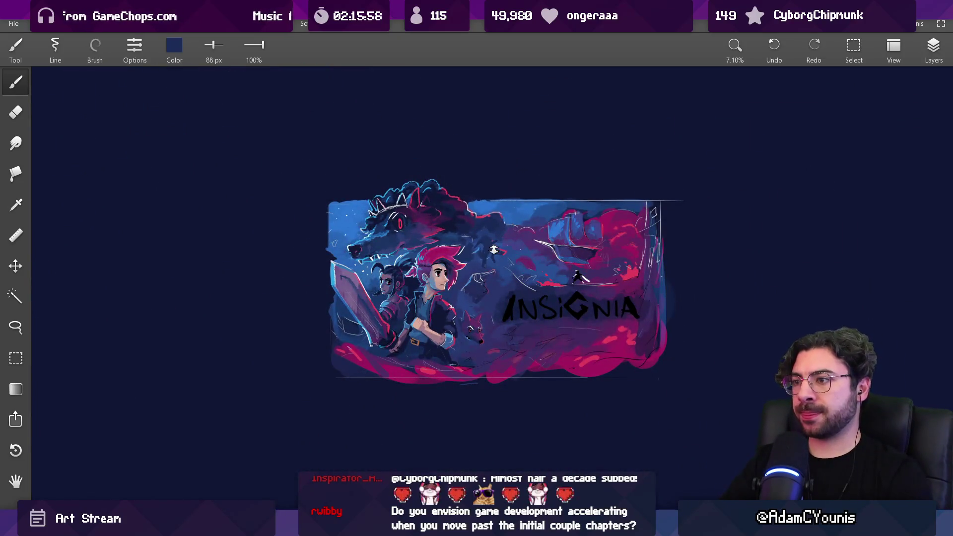
pyautogui.scroll(6, 493, 249)
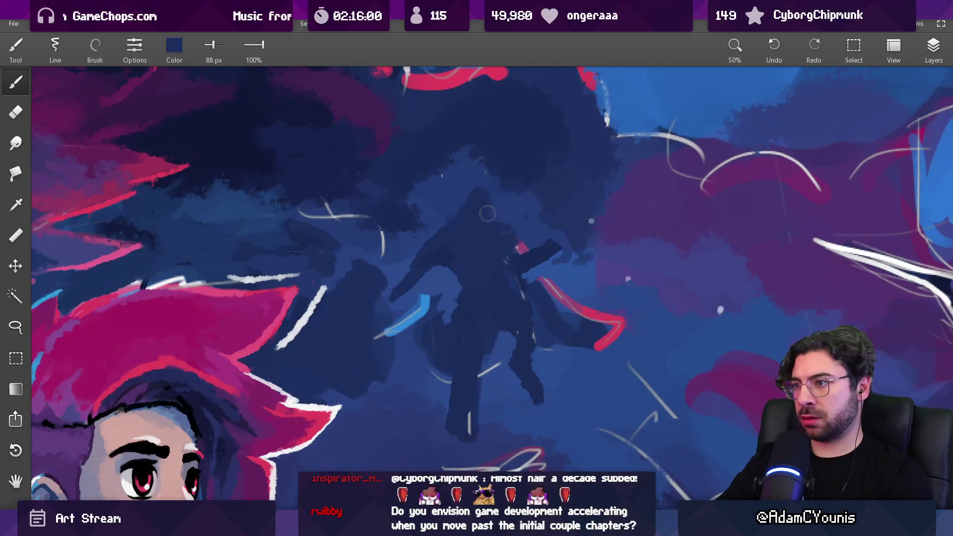
# - Paint a long red staff down across the caped figure with a 58 px brush
pyautogui.press('s')
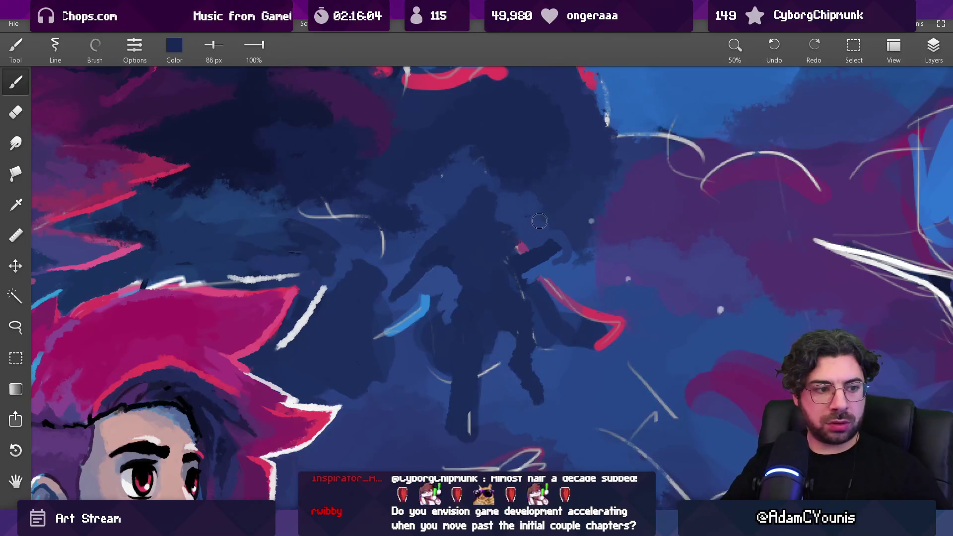
pyautogui.keyDown('alt'); pyautogui.click(546, 250); pyautogui.keyUp('alt')
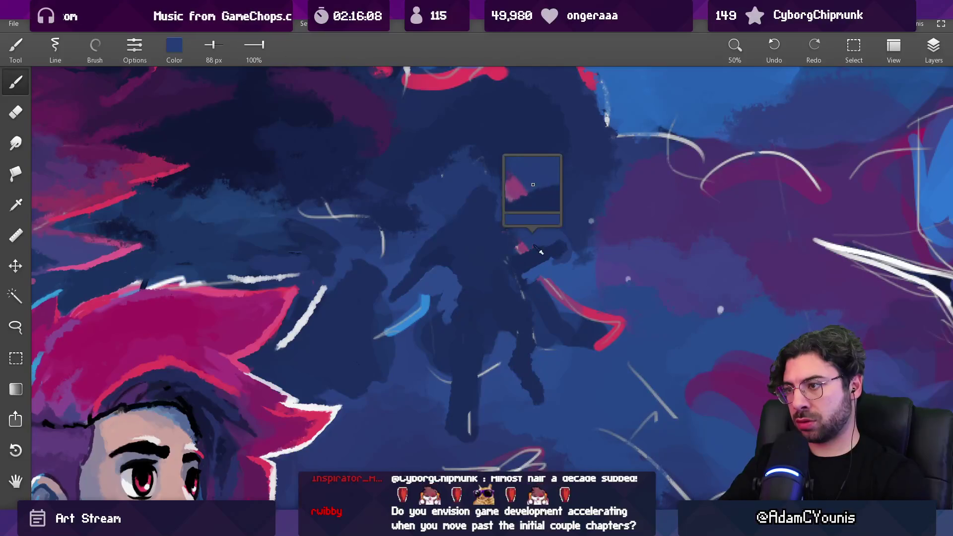
pyautogui.keyDown('alt'); pyautogui.click(535, 252); pyautogui.keyUp('alt')
pyautogui.keyDown('alt'); pyautogui.click(553, 257); pyautogui.keyUp('alt')
pyautogui.moveTo(553, 257)
pyautogui.mouseDown()
pyautogui.moveTo(435, 233)
pyautogui.moveTo(419, 255)
pyautogui.moveTo(579, 258)
pyautogui.moveTo(567, 243)
pyautogui.mouseUp()
pyautogui.keyDown('alt'); pyautogui.click(561, 260); pyautogui.keyUp('alt')
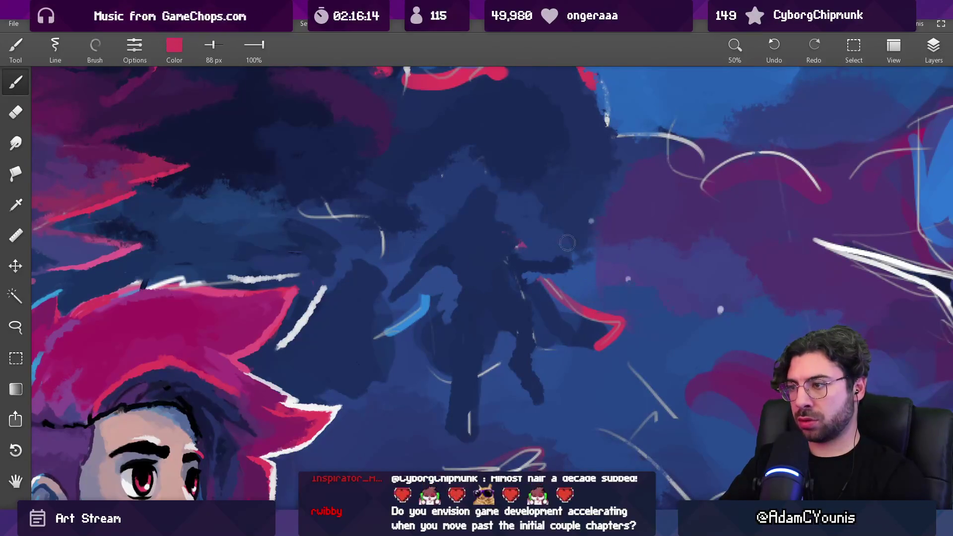
pyautogui.press('[')
pyautogui.press('[')
pyautogui.press('[')
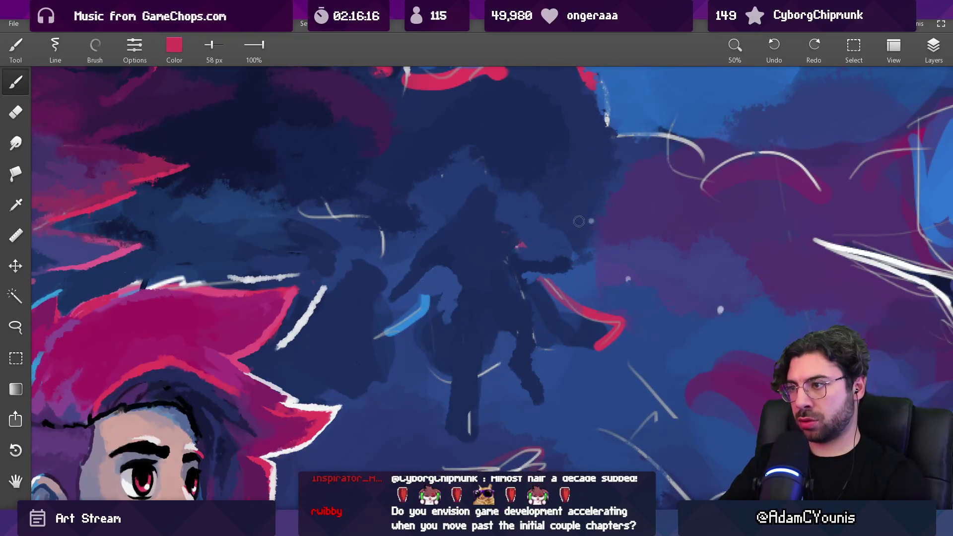
pyautogui.moveTo(576, 172); pyautogui.dragTo(550, 386)
pyautogui.hotkey('ctrl', 'z')
pyautogui.hotkey('ctrl', 'y')
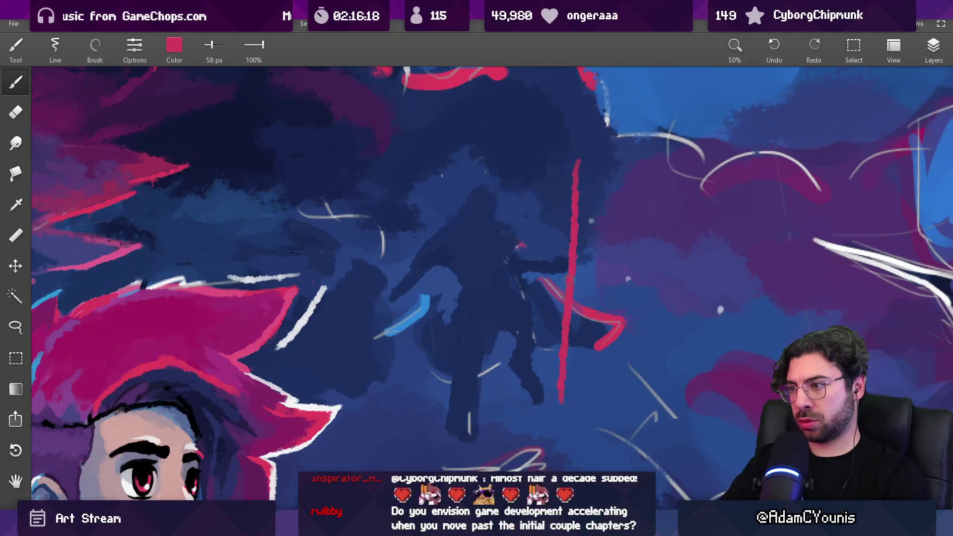
# - Re-sample the staff's red and add a hooked bend at its top
pyautogui.scroll(-3, 575, 248)
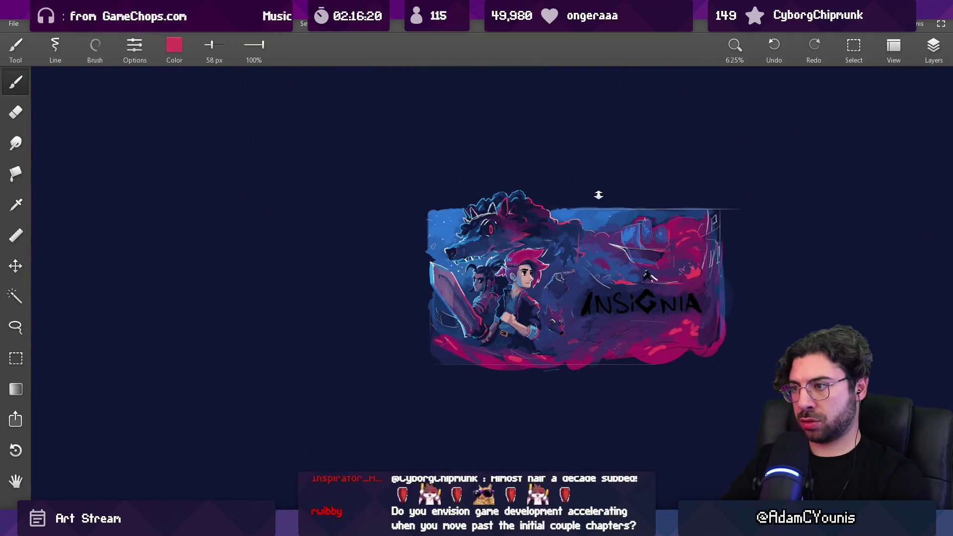
pyautogui.scroll(5, 581, 248)
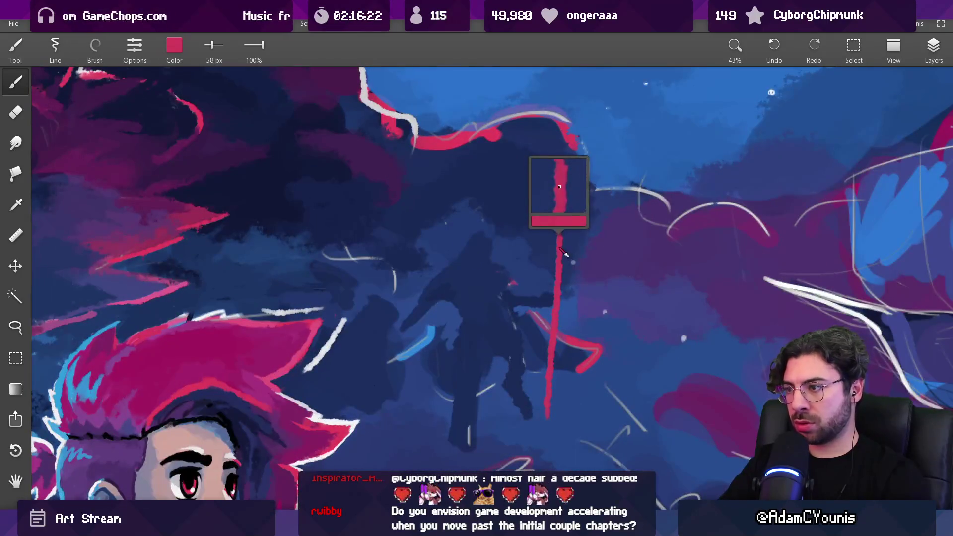
pyautogui.keyDown('alt'); pyautogui.click(570, 206); pyautogui.keyUp('alt')
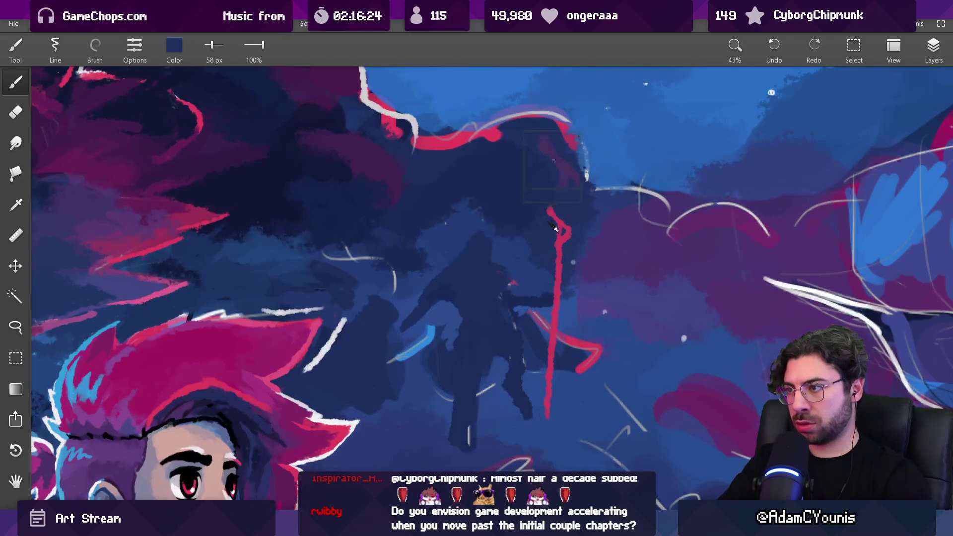
pyautogui.keyDown('alt'); pyautogui.click(558, 239); pyautogui.keyUp('alt')
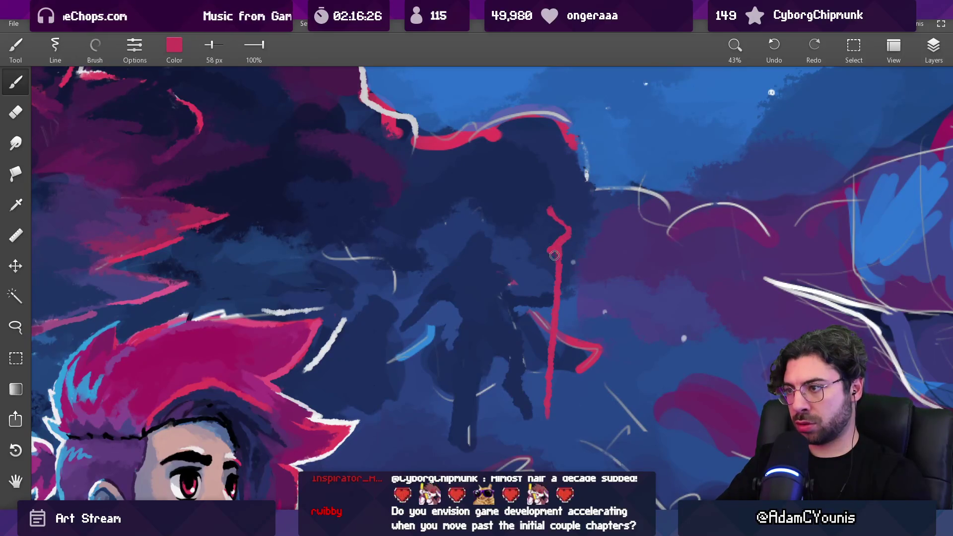
pyautogui.moveTo(553, 211); pyautogui.dragTo(563, 251)
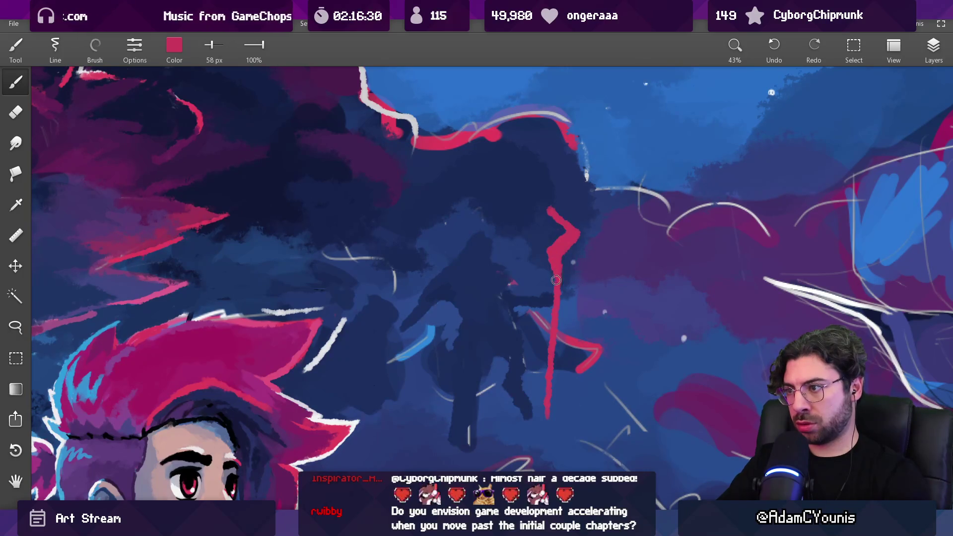
pyautogui.scroll(-5, 555, 281)
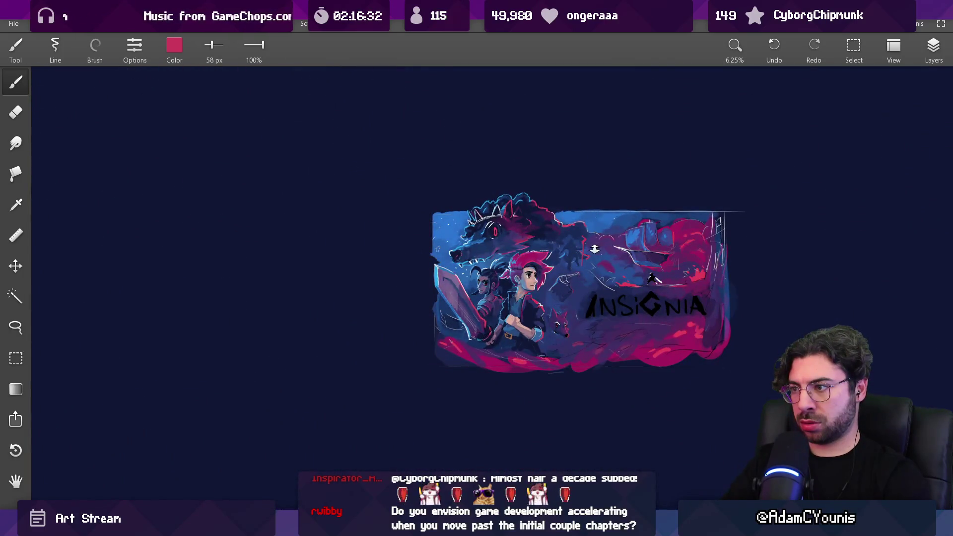
pyautogui.scroll(5, 594, 249)
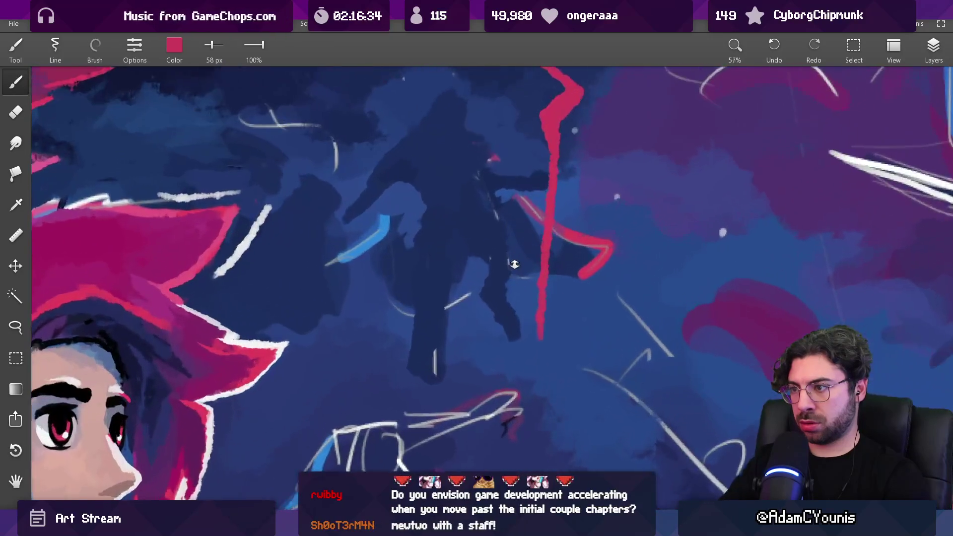
pyautogui.scroll(1, 514, 264)
pyautogui.keyDown('alt'); pyautogui.click(527, 260); pyautogui.keyUp('alt')
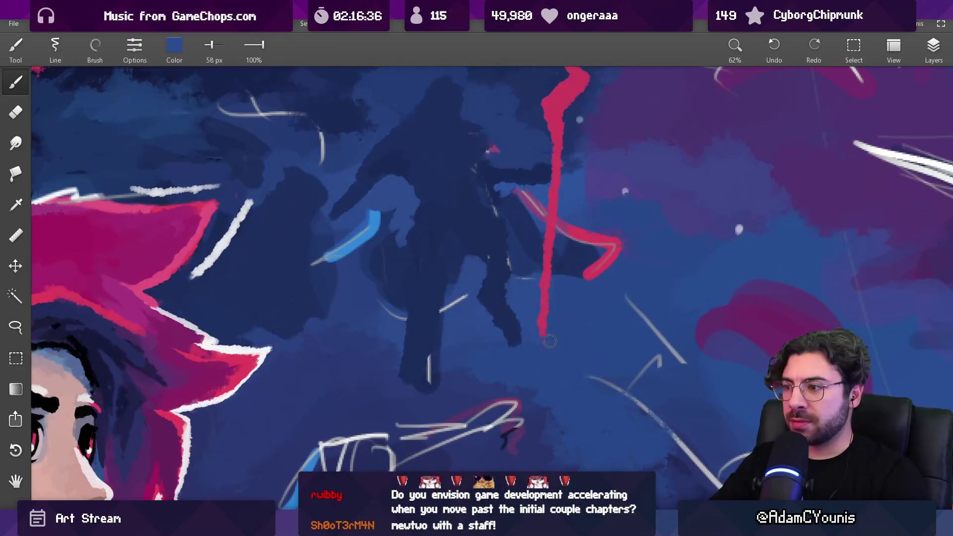
pyautogui.press(']')
pyautogui.press(']')
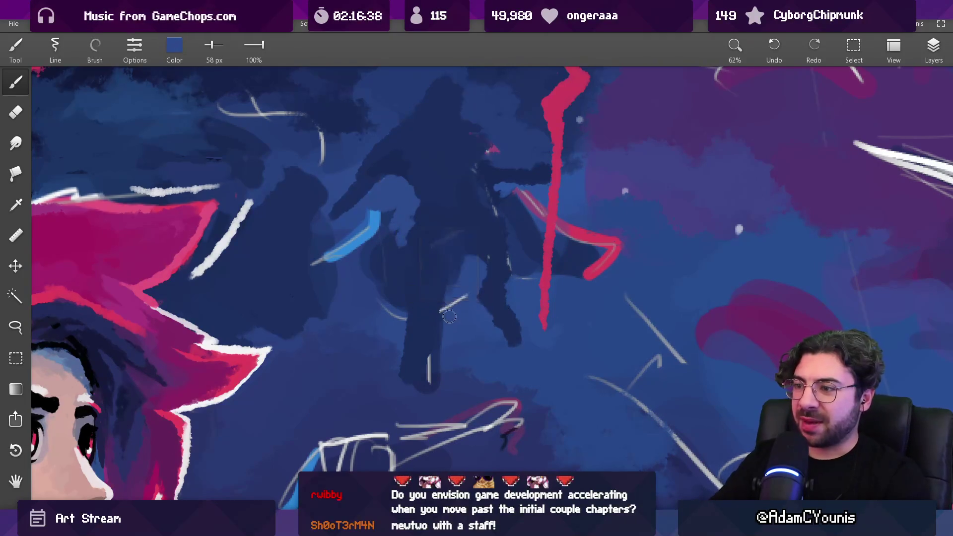
pyautogui.keyDown('alt'); pyautogui.click(420, 342); pyautogui.keyUp('alt')
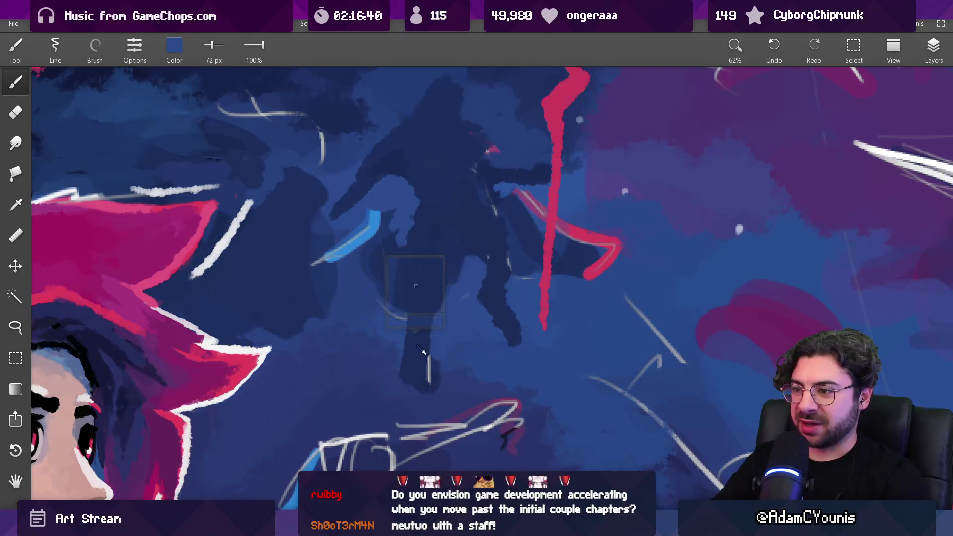
pyautogui.moveTo(424, 374); pyautogui.dragTo(409, 377)
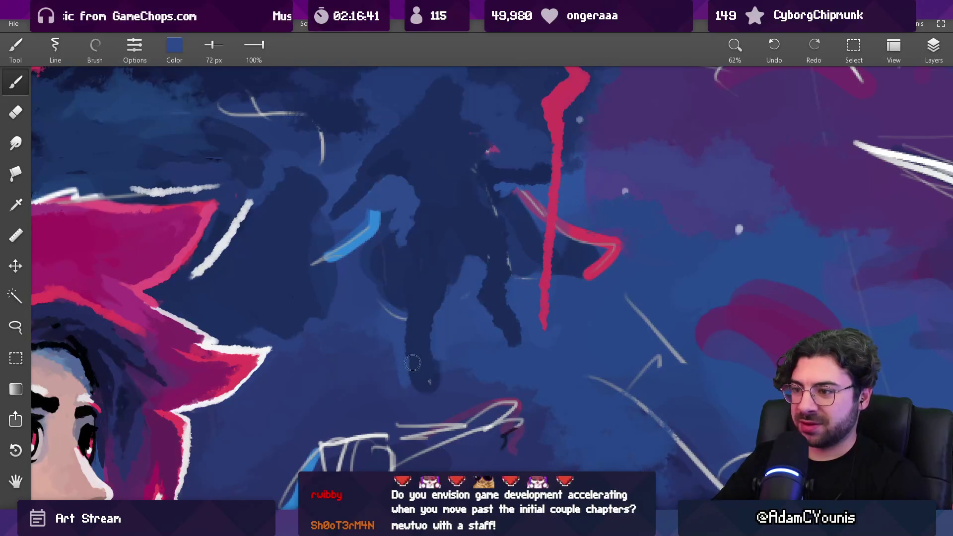
pyautogui.hotkey('ctrl', 'z')
pyautogui.scroll(-5, 479, 313)
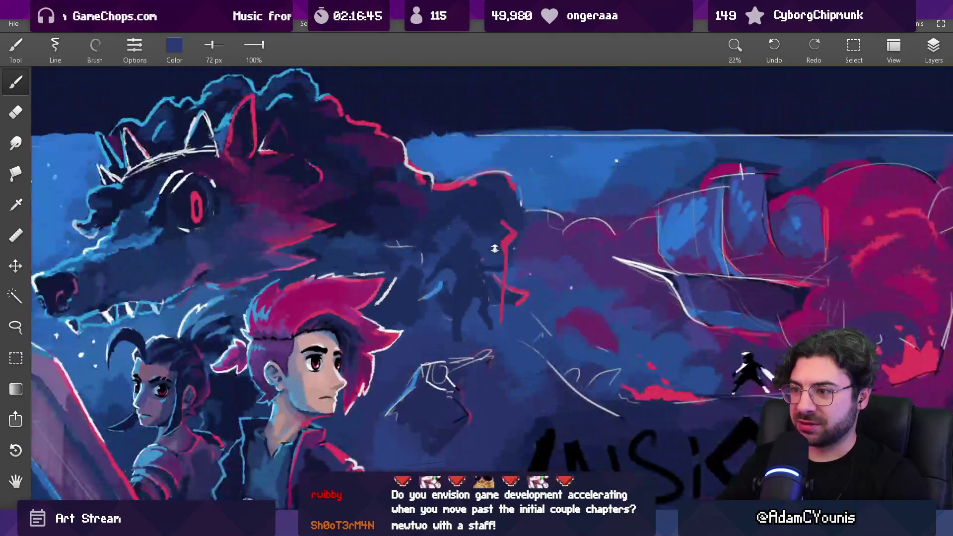
pyautogui.scroll(4, 468, 285)
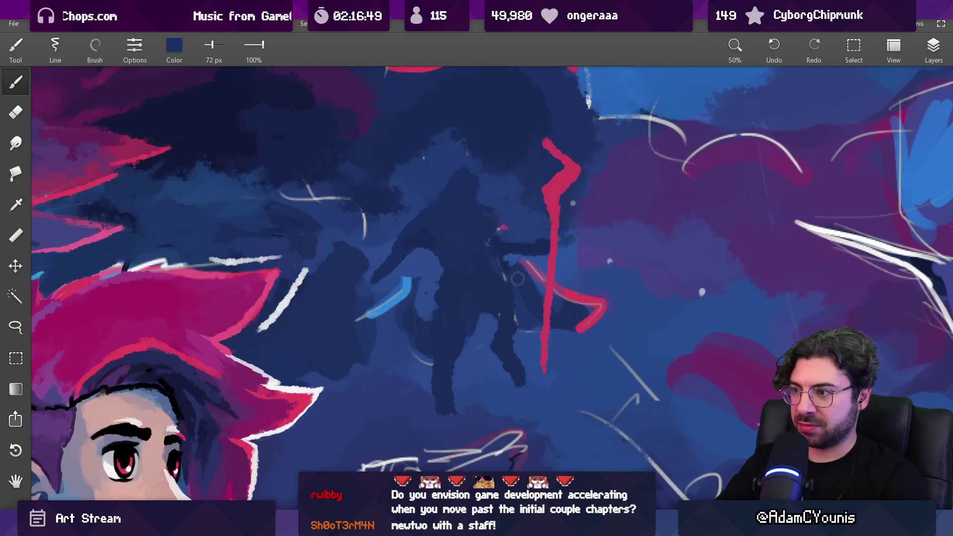
pyautogui.moveTo(516, 317)
pyautogui.mouseDown()
pyautogui.moveTo(511, 328)
pyautogui.moveTo(521, 333)
pyautogui.moveTo(501, 320)
pyautogui.moveTo(499, 372)
pyautogui.moveTo(526, 383)
pyautogui.moveTo(494, 350)
pyautogui.mouseUp()
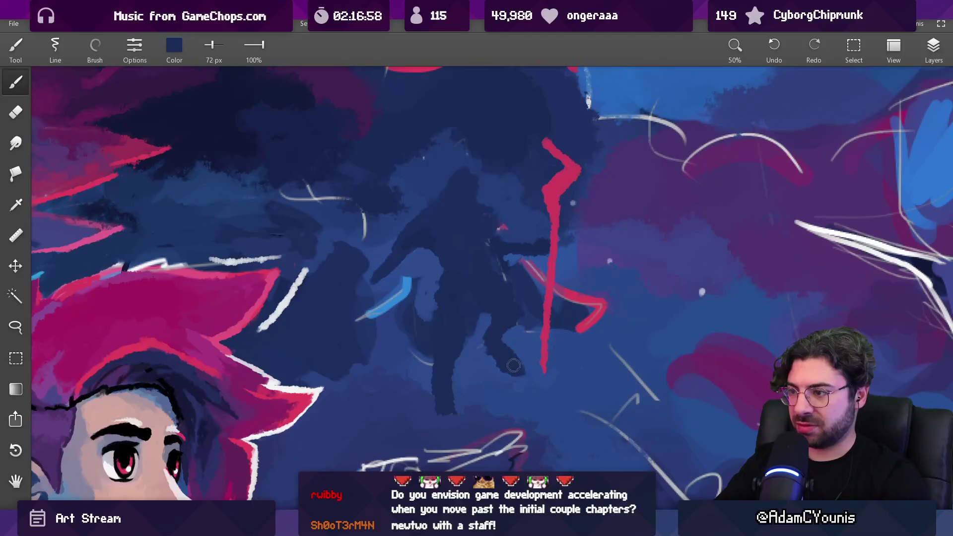
pyautogui.scroll(-5, 511, 328)
pyautogui.scroll(-2, 510, 328)
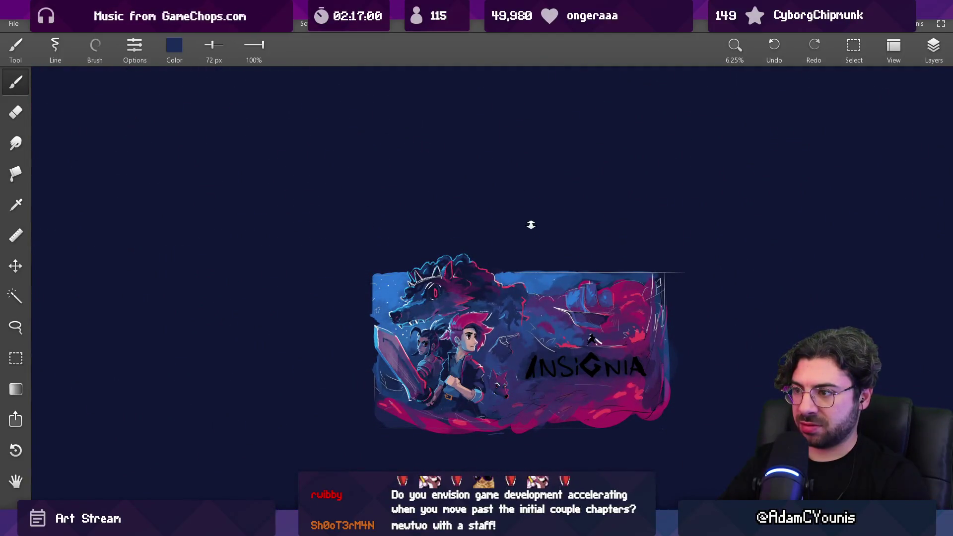
pyautogui.scroll(8, 530, 225)
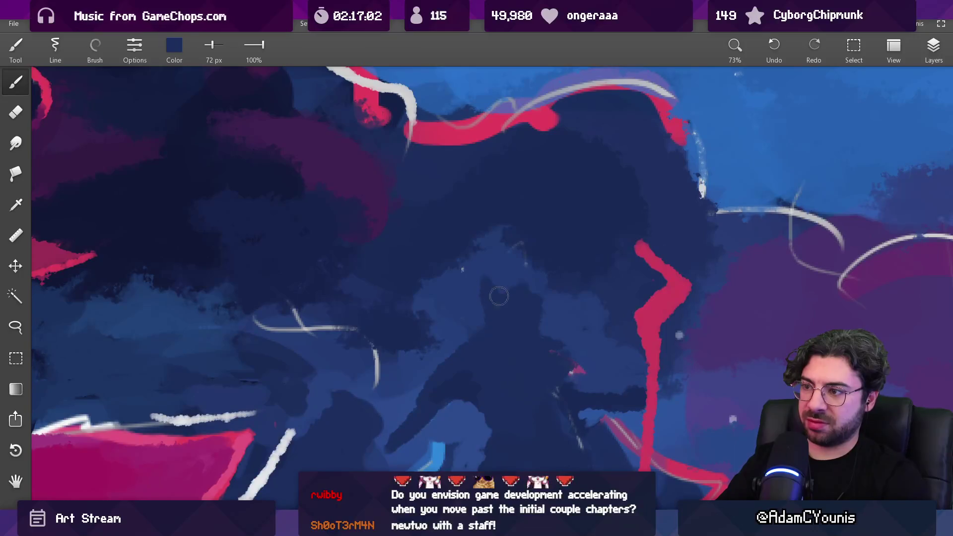
pyautogui.press('[')
pyautogui.press('[')
pyautogui.press('[')
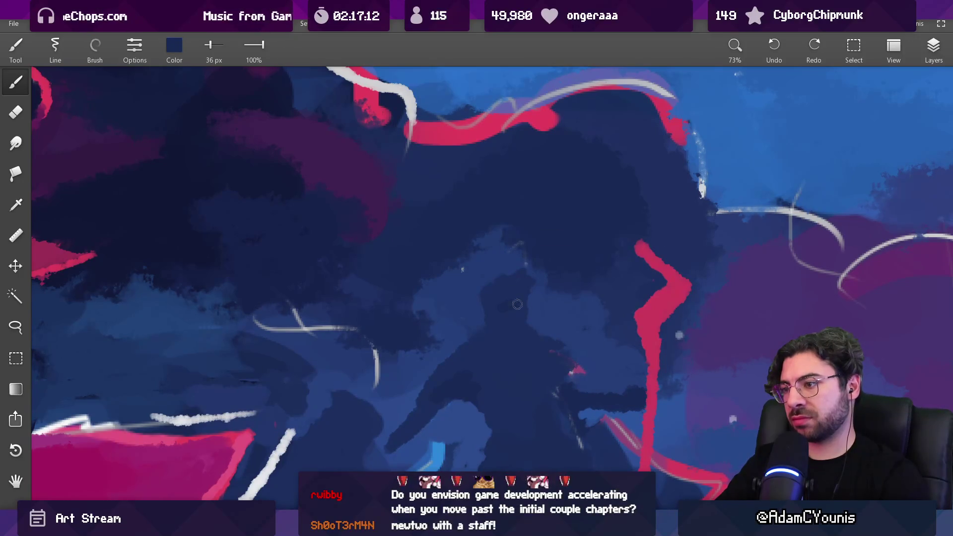
pyautogui.scroll(-5, 520, 321)
pyautogui.scroll(4, 496, 338)
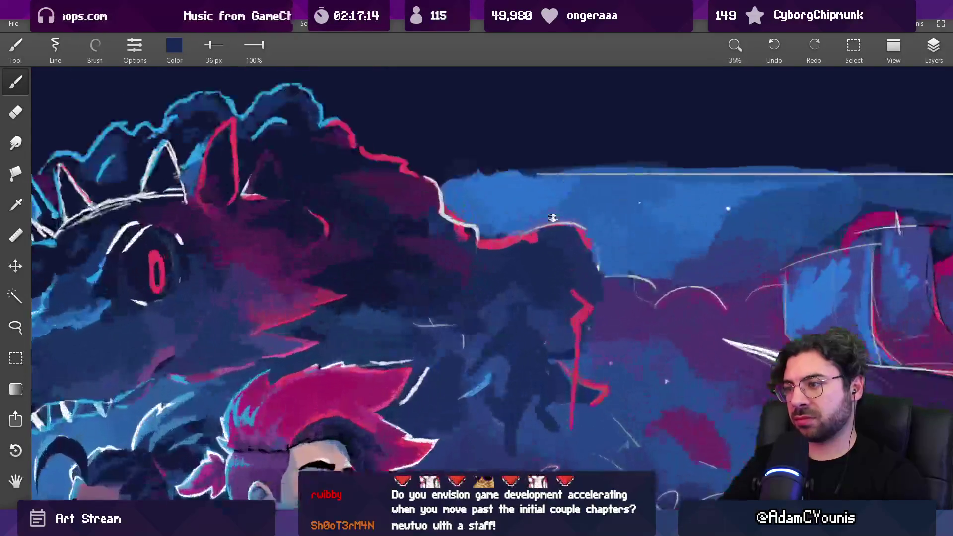
# - Paint a light blue hood stroke over the figure's head with a 31 px brush
pyautogui.moveTo(492, 344); pyautogui.dragTo(497, 284)
pyautogui.press(']')
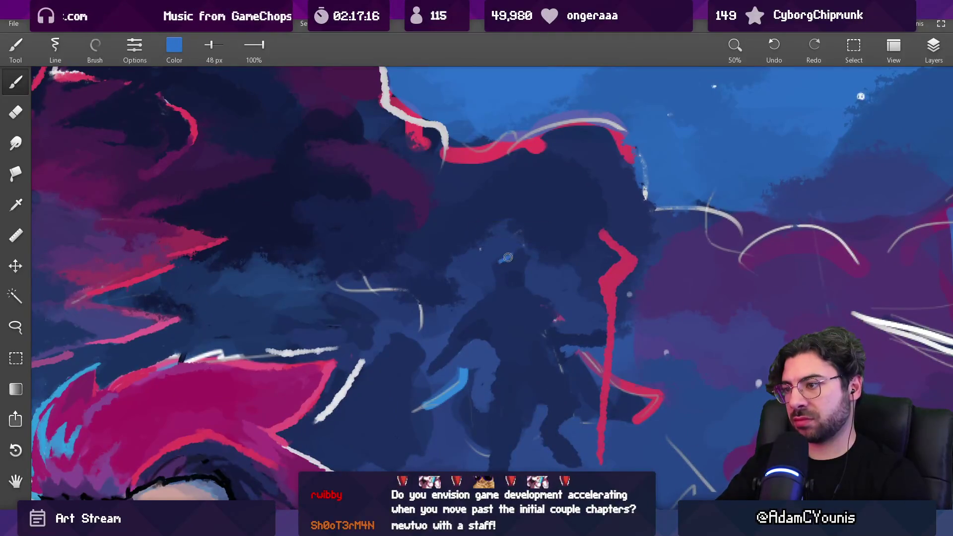
pyautogui.keyDown('alt'); pyautogui.click(496, 262); pyautogui.keyUp('alt')
pyautogui.press('[')
pyautogui.press('[')
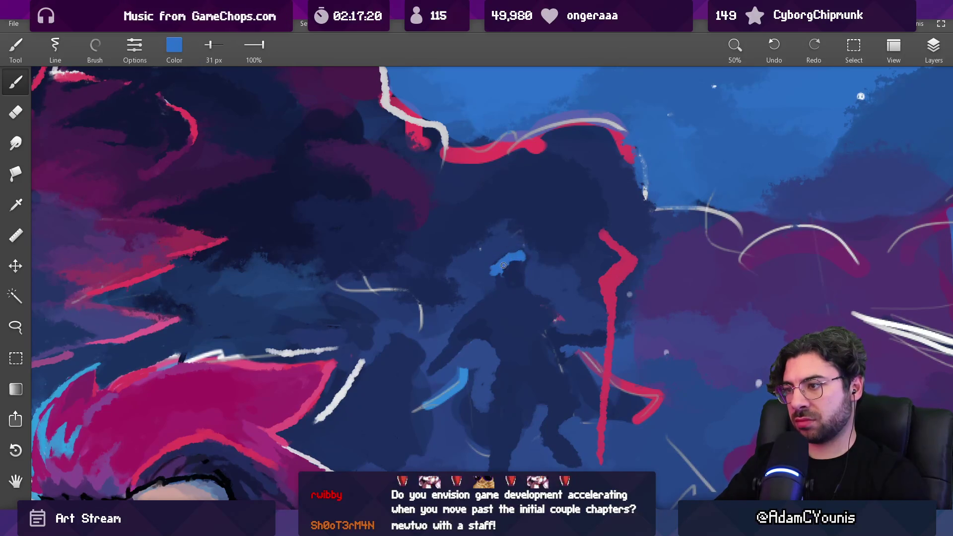
pyautogui.keyDown('alt'); pyautogui.click(504, 263); pyautogui.keyUp('alt')
pyautogui.moveTo(498, 267)
pyautogui.mouseDown()
pyautogui.moveTo(488, 276)
pyautogui.moveTo(587, 221)
pyautogui.moveTo(611, 258)
pyautogui.mouseUp()
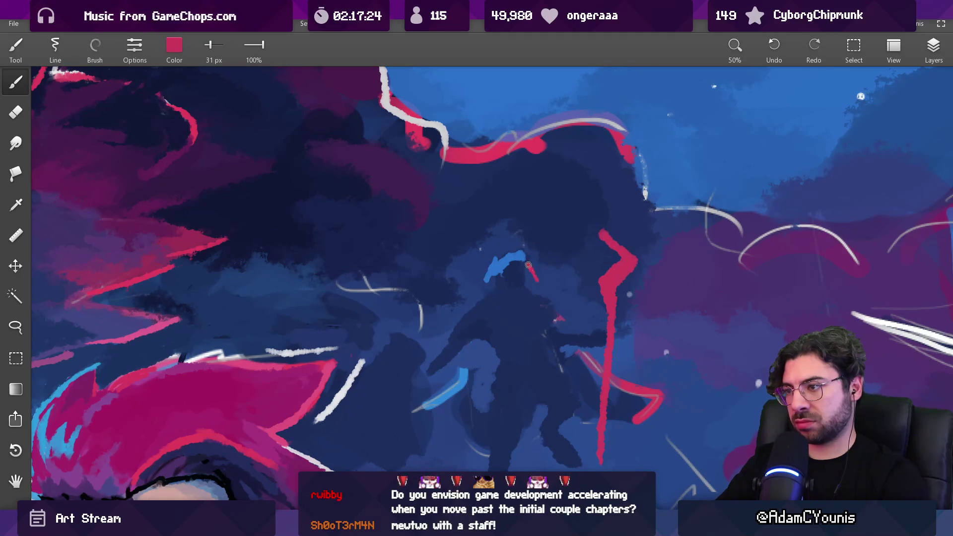
pyautogui.scroll(-10, 562, 270)
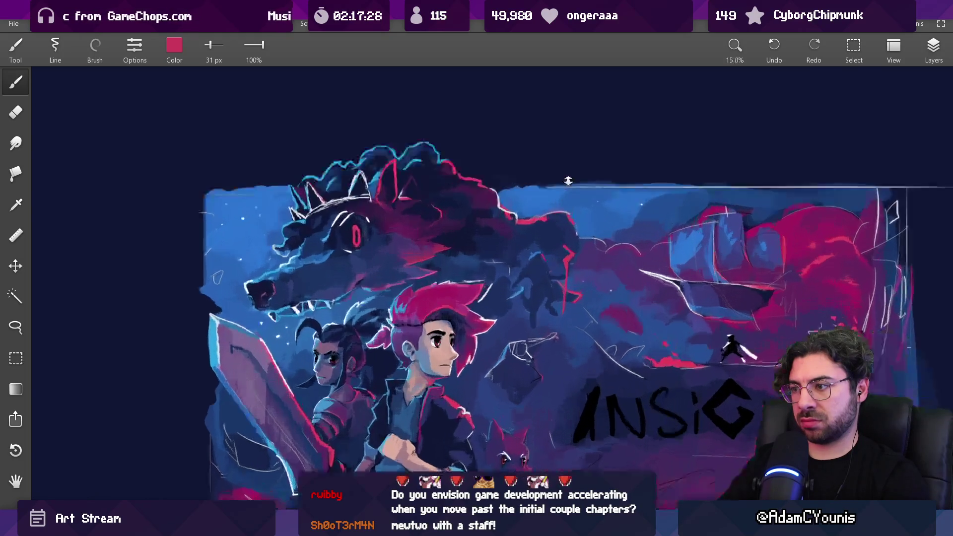
pyautogui.scroll(5, 568, 184)
# - Recentre on the figure and re-sample its dark navy and blue tones
pyautogui.keyDown('alt'); pyautogui.click(534, 219); pyautogui.keyUp('alt')
pyautogui.moveTo(546, 292)
pyautogui.mouseDown()
pyautogui.moveTo(509, 270)
pyautogui.moveTo(521, 297)
pyautogui.moveTo(512, 305)
pyautogui.moveTo(509, 293)
pyautogui.moveTo(488, 293)
pyautogui.moveTo(505, 295)
pyautogui.moveTo(496, 320)
pyautogui.moveTo(487, 318)
pyautogui.mouseUp()
pyautogui.scroll(-5, 497, 346)
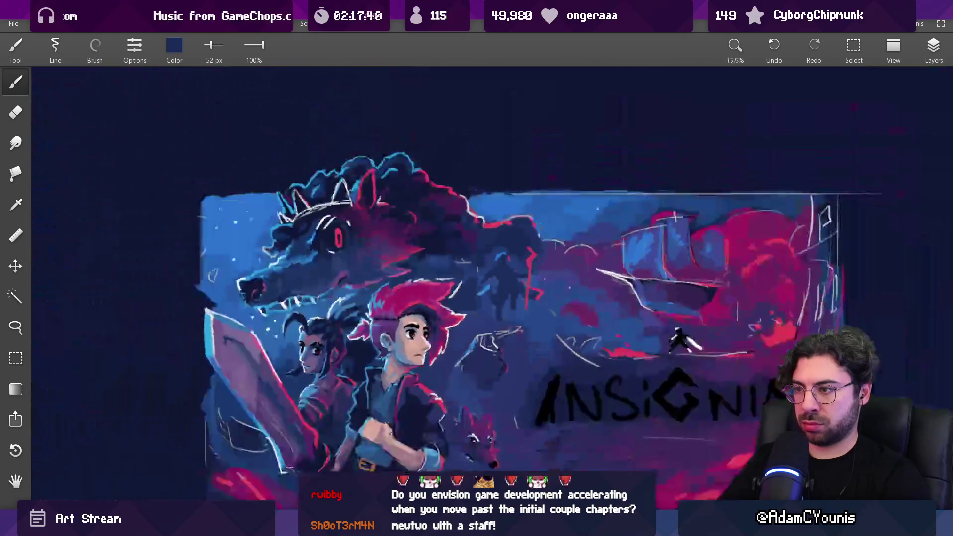
pyautogui.scroll(5, 499, 299)
pyautogui.moveTo(509, 268); pyautogui.dragTo(532, 277)
pyautogui.moveTo(498, 307); pyautogui.dragTo(497, 303)
pyautogui.click(518, 323)
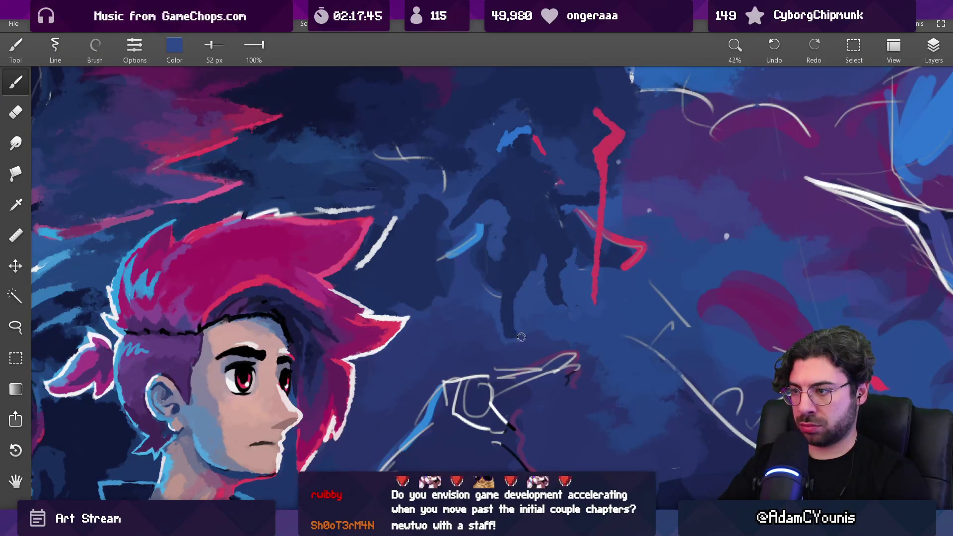
# - Replace the navy torso stroke with a lighter stroke across the figure at about 37 px
pyautogui.scroll(-7, 521, 337)
pyautogui.scroll(6, 558, 272)
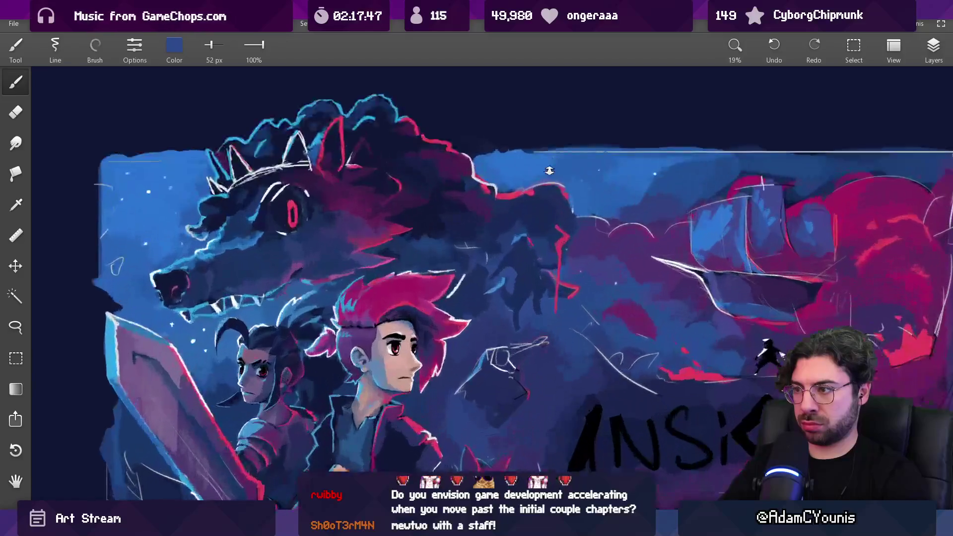
pyautogui.moveTo(525, 193)
pyautogui.mouseDown()
pyautogui.moveTo(496, 233)
pyautogui.moveTo(526, 302)
pyautogui.moveTo(519, 327)
pyautogui.mouseUp()
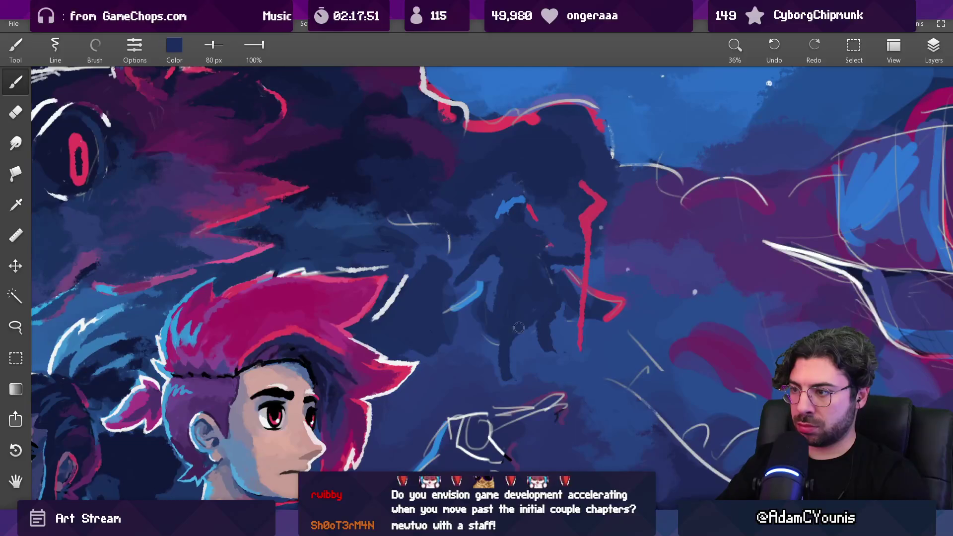
pyautogui.hotkey('ctrl', 'z')
pyautogui.moveTo(521, 286)
pyautogui.mouseDown()
pyautogui.moveTo(496, 258)
pyautogui.moveTo(478, 277)
pyautogui.mouseUp()
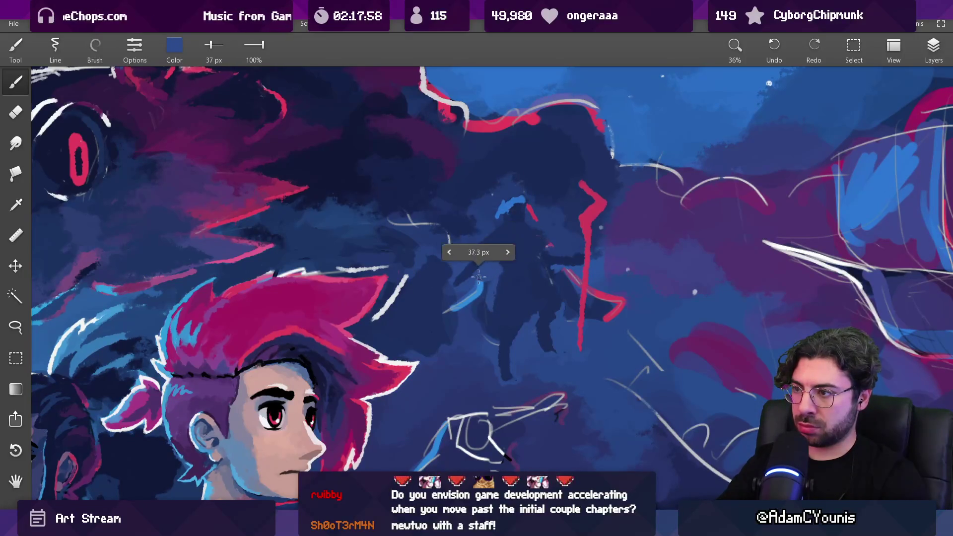
pyautogui.moveTo(505, 323); pyautogui.dragTo(546, 290)
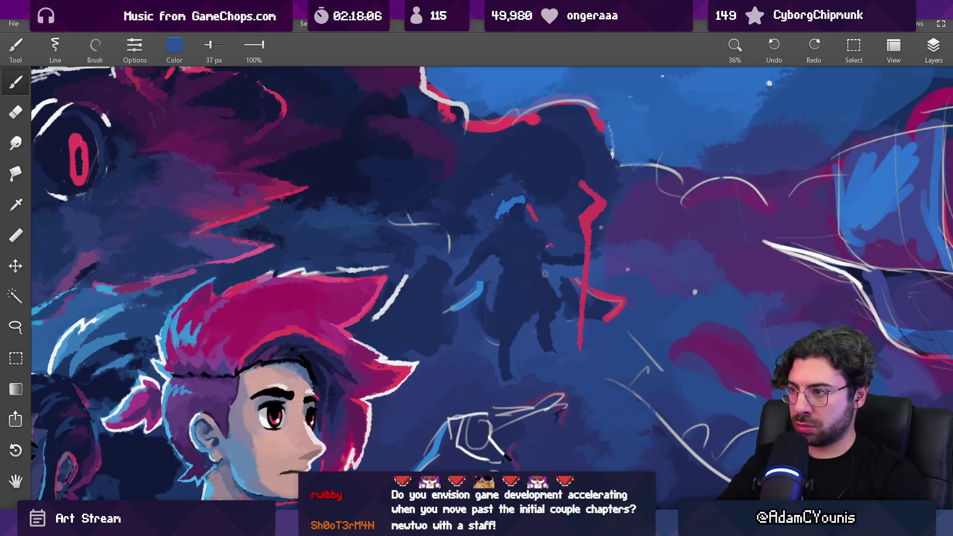
# - Paint navy over the area above the red cape with a 42 px brush
pyautogui.moveTo(561, 301)
pyautogui.mouseDown()
pyautogui.moveTo(552, 290)
pyautogui.moveTo(575, 226)
pyautogui.moveTo(607, 288)
pyautogui.moveTo(663, 263)
pyautogui.moveTo(685, 325)
pyautogui.mouseUp()
pyautogui.press(']')
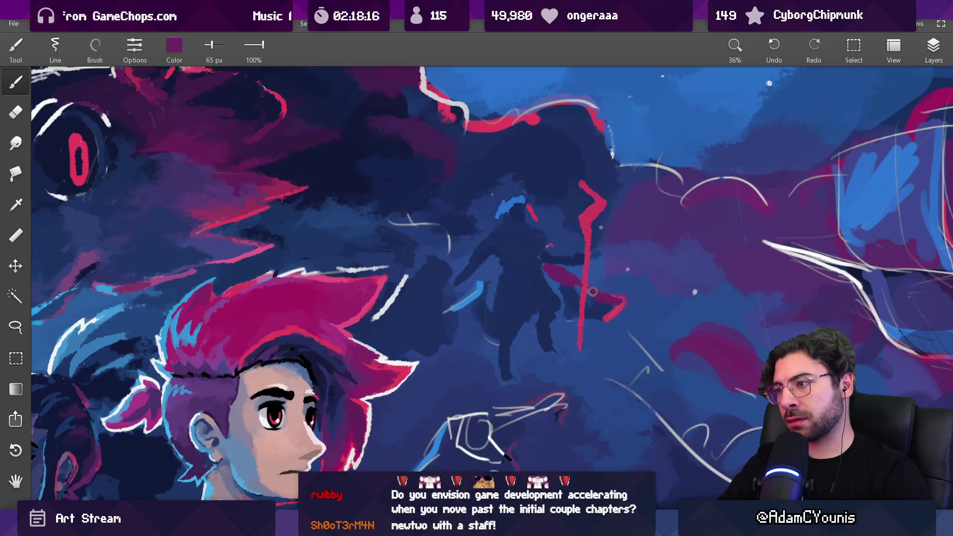
pyautogui.moveTo(565, 290); pyautogui.dragTo(588, 273)
pyautogui.press('[')
pyautogui.press('[')
pyautogui.press('[')
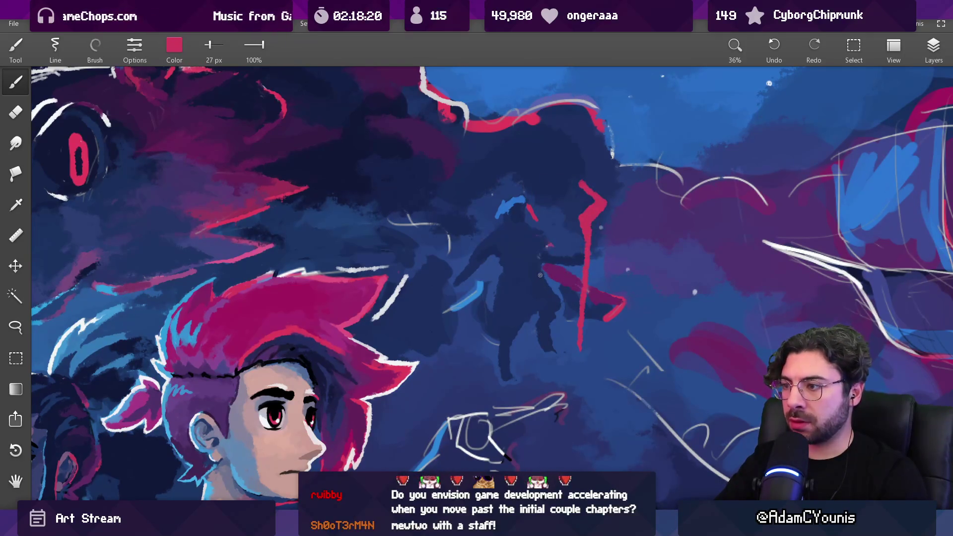
pyautogui.press(']')
pyautogui.press(']')
pyautogui.press(']')
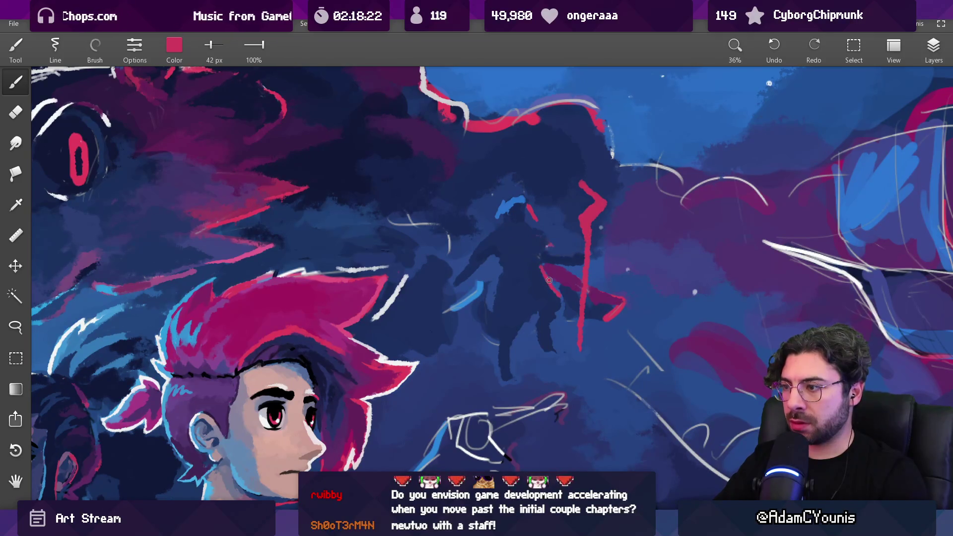
pyautogui.moveTo(555, 312)
pyautogui.mouseDown()
pyautogui.moveTo(571, 244)
pyautogui.moveTo(477, 176)
pyautogui.moveTo(433, 170)
pyautogui.mouseUp()
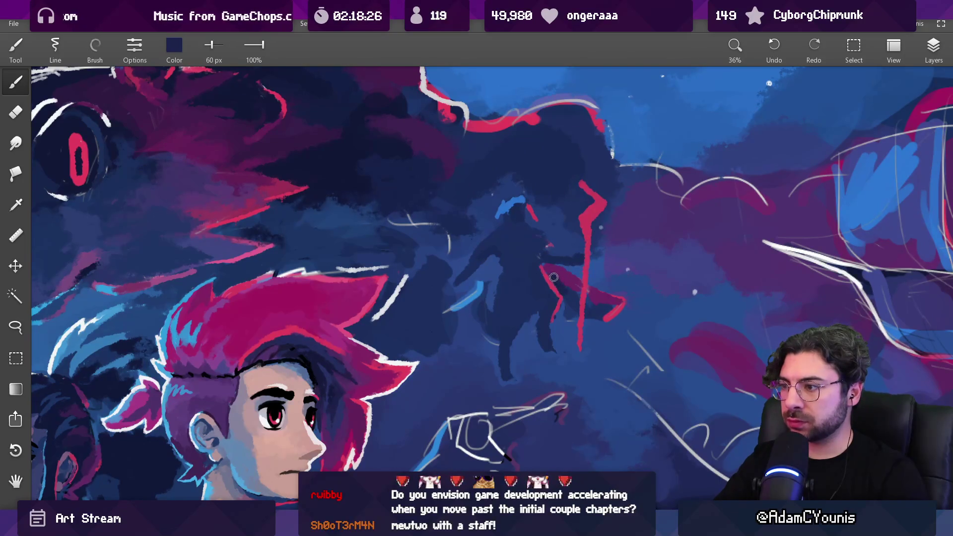
pyautogui.moveTo(572, 314)
pyautogui.mouseDown()
pyautogui.moveTo(566, 238)
pyautogui.moveTo(577, 293)
pyautogui.moveTo(601, 286)
pyautogui.moveTo(618, 308)
pyautogui.moveTo(606, 309)
pyautogui.mouseUp()
# - Pick up the cape's purple at 38 px and switch to the Insignia Poster villains document
pyautogui.press('[')
pyautogui.press('[')
pyautogui.press('[')
pyautogui.press(']')
pyautogui.press(']')
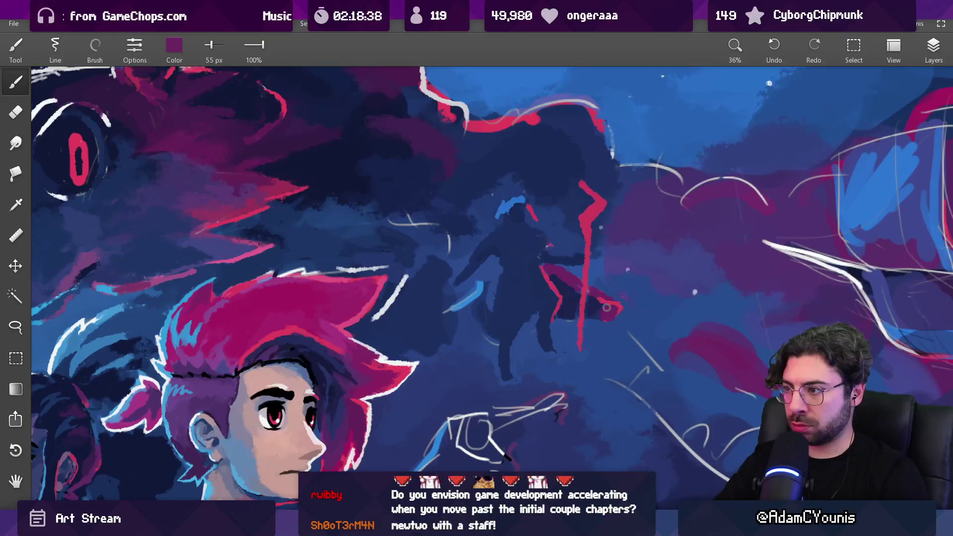
pyautogui.scroll(-5, 607, 307)
pyautogui.scroll(5, 552, 461)
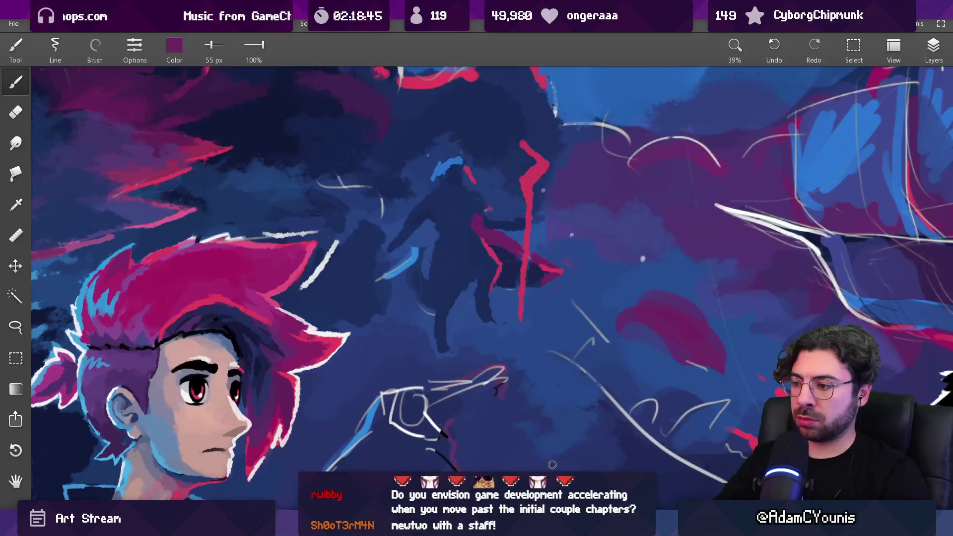
pyautogui.click(674, 481)
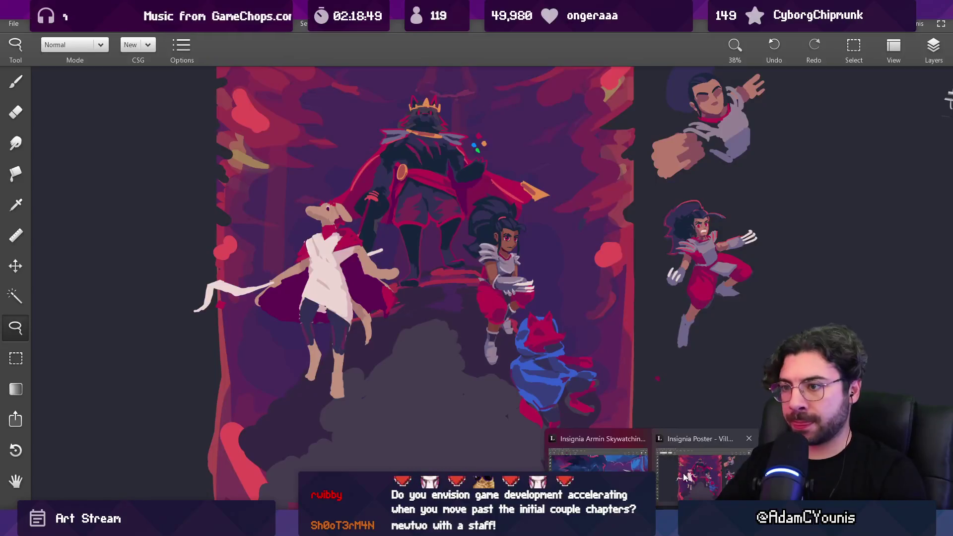
# - Brush a 73 px magenta shoulder patch on the figure, then dab dark blue on its left edge at 38 px
pyautogui.click(685, 477)
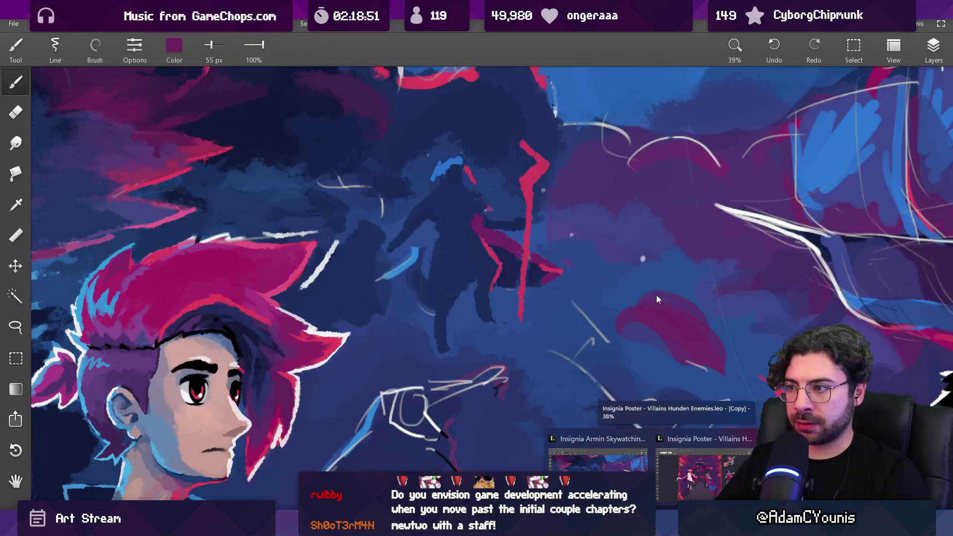
pyautogui.scroll(3, 484, 204)
pyautogui.press(']')
pyautogui.moveTo(382, 206)
pyautogui.mouseDown()
pyautogui.moveTo(465, 201)
pyautogui.moveTo(451, 213)
pyautogui.mouseUp()
pyautogui.keyDown('alt'); pyautogui.click(439, 201); pyautogui.keyUp('alt')
pyautogui.press('[')
pyautogui.press('[')
pyautogui.keyDown('alt'); pyautogui.click(469, 191); pyautogui.keyUp('alt')
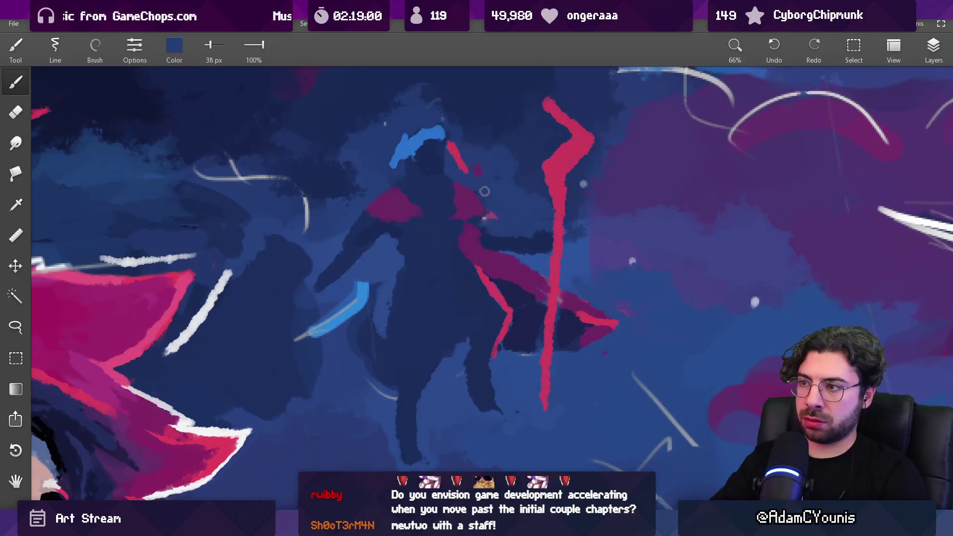
# - Back on the poster, paint a red edge on the left shoulder with a 25 px brush
pyautogui.scroll(-5, 500, 183)
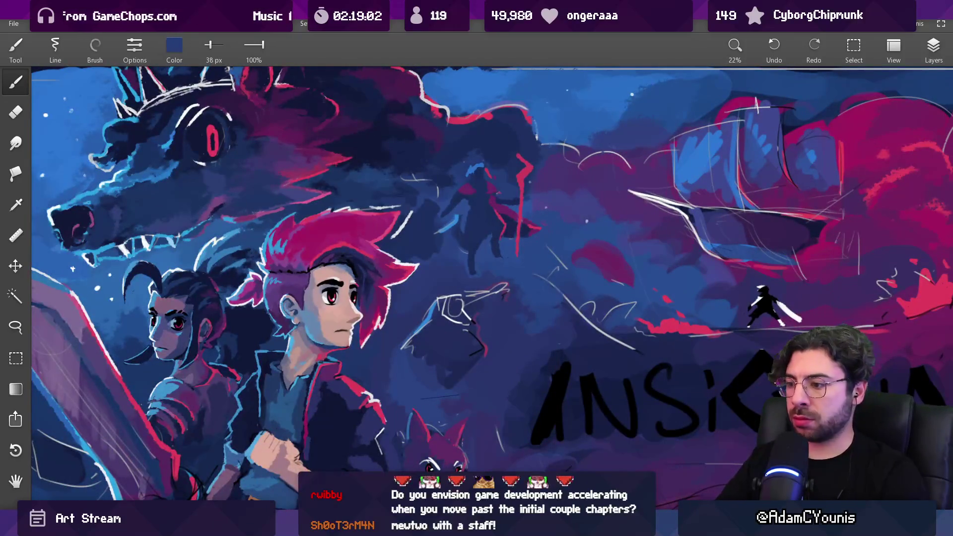
pyautogui.moveTo(608, 527)
pyautogui.moveTo(651, 527)
pyautogui.click(688, 484)
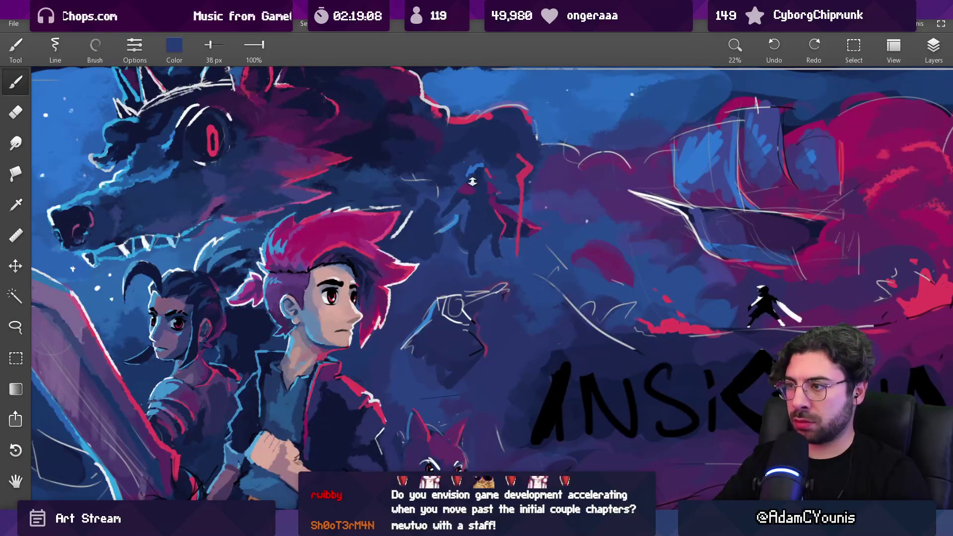
pyautogui.scroll(5, 472, 182)
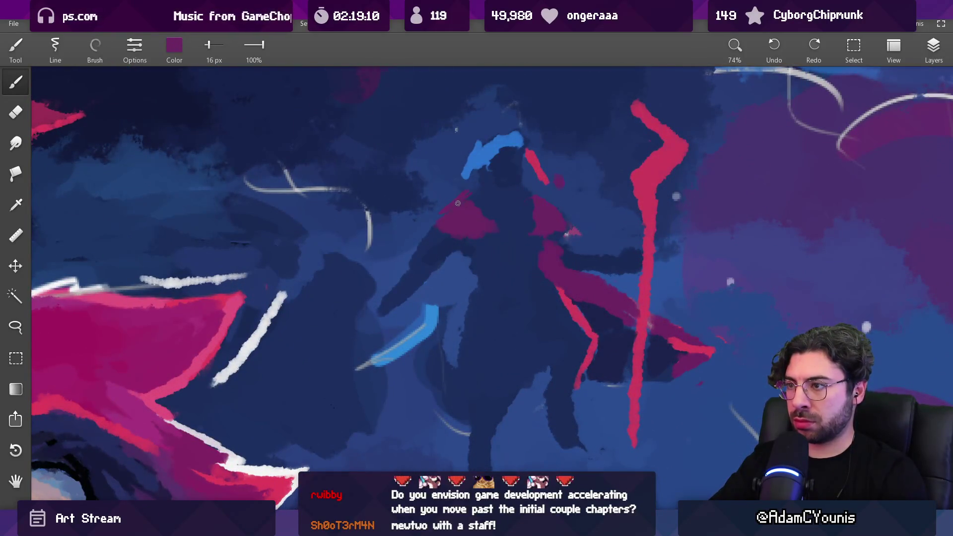
pyautogui.press(']')
pyautogui.press(']')
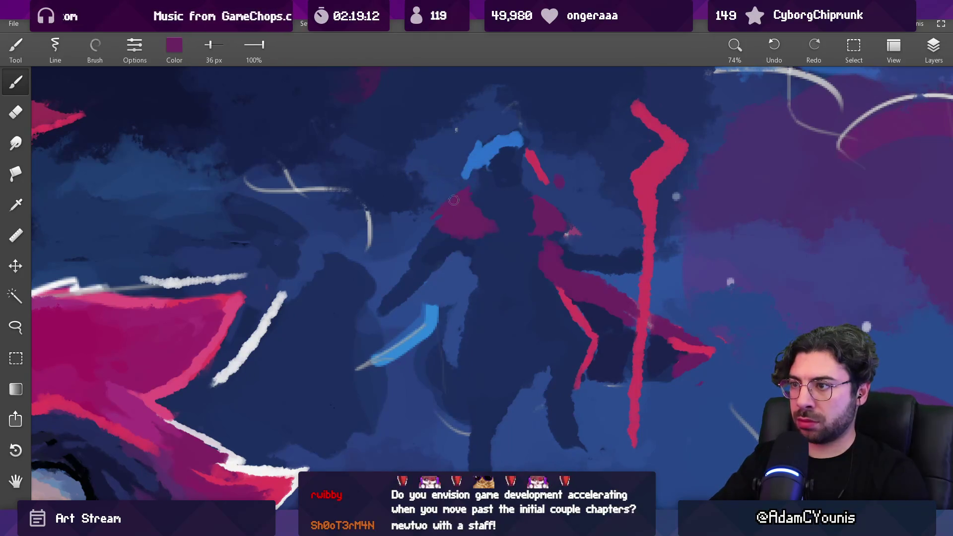
pyautogui.keyDown('alt'); pyautogui.click(610, 127); pyautogui.keyUp('alt')
pyautogui.press('[')
pyautogui.press('[')
pyautogui.moveTo(476, 213); pyautogui.dragTo(472, 191)
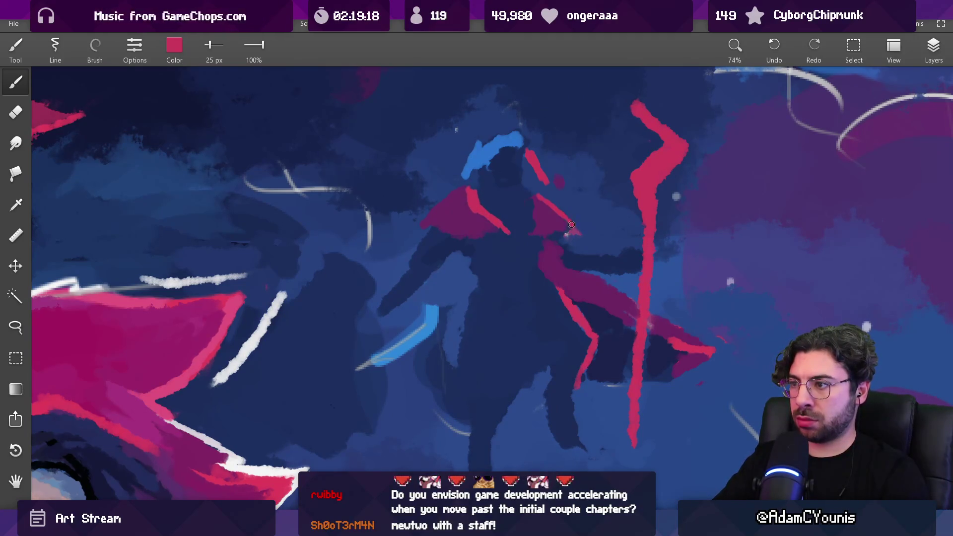
# - Paint purple along the left shoulder cape's lower edge
pyautogui.keyDown('alt'); pyautogui.click(535, 223); pyautogui.keyUp('alt')
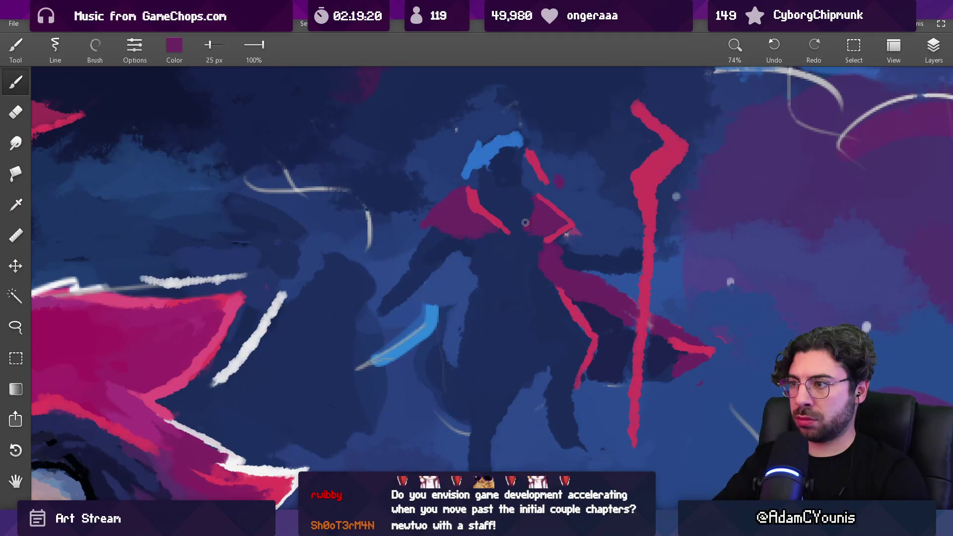
pyautogui.moveTo(491, 239); pyautogui.dragTo(469, 231)
pyautogui.scroll(-10, 458, 229)
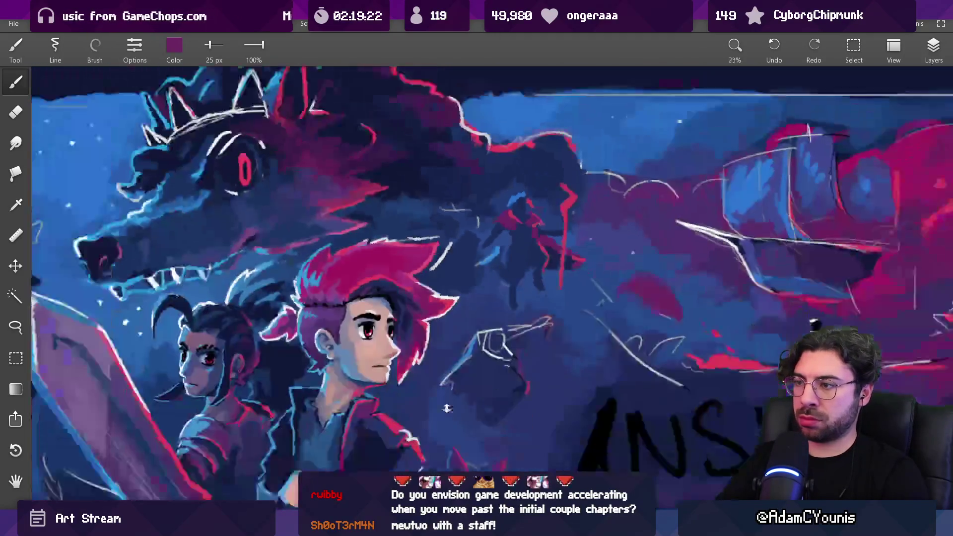
pyautogui.scroll(8, 529, 218)
# - Sample navy and magenta tones from the figure, resizing the brush between 49 and 11 px
pyautogui.keyDown('alt'); pyautogui.click(501, 221); pyautogui.keyUp('alt')
pyautogui.keyDown('alt'); pyautogui.click(508, 243); pyautogui.keyUp('alt')
pyautogui.moveTo(508, 243)
pyautogui.mouseDown()
pyautogui.moveTo(517, 226)
pyautogui.moveTo(517, 265)
pyautogui.moveTo(559, 268)
pyautogui.moveTo(534, 289)
pyautogui.moveTo(503, 256)
pyautogui.moveTo(518, 273)
pyautogui.mouseUp()
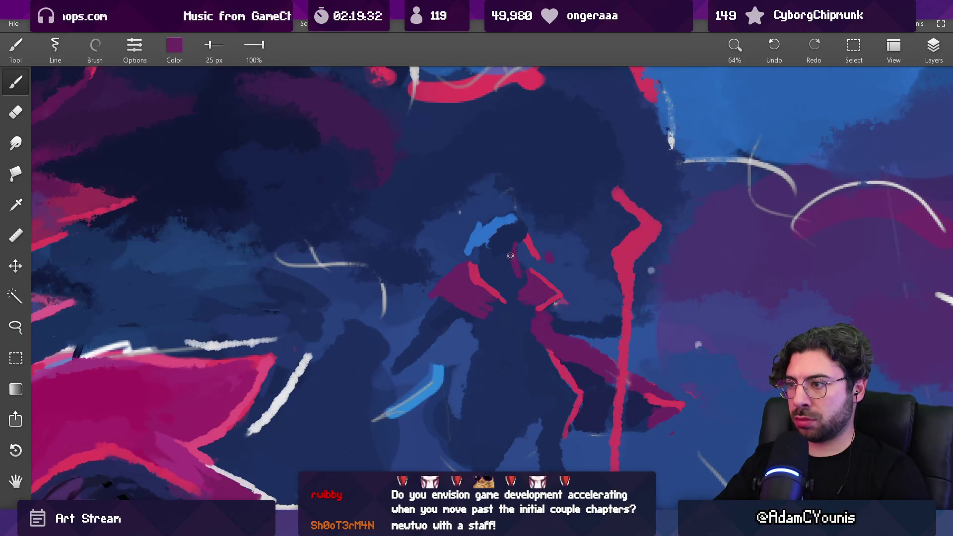
pyautogui.moveTo(510, 245)
pyautogui.mouseDown()
pyautogui.moveTo(496, 229)
pyautogui.moveTo(670, 144)
pyautogui.mouseUp()
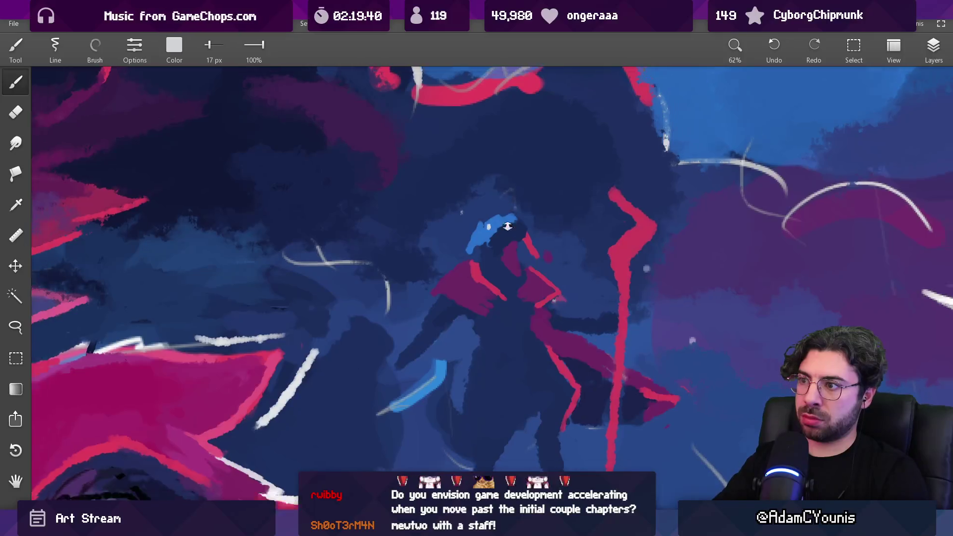
pyautogui.scroll(-5, 510, 214)
pyautogui.scroll(6, 493, 212)
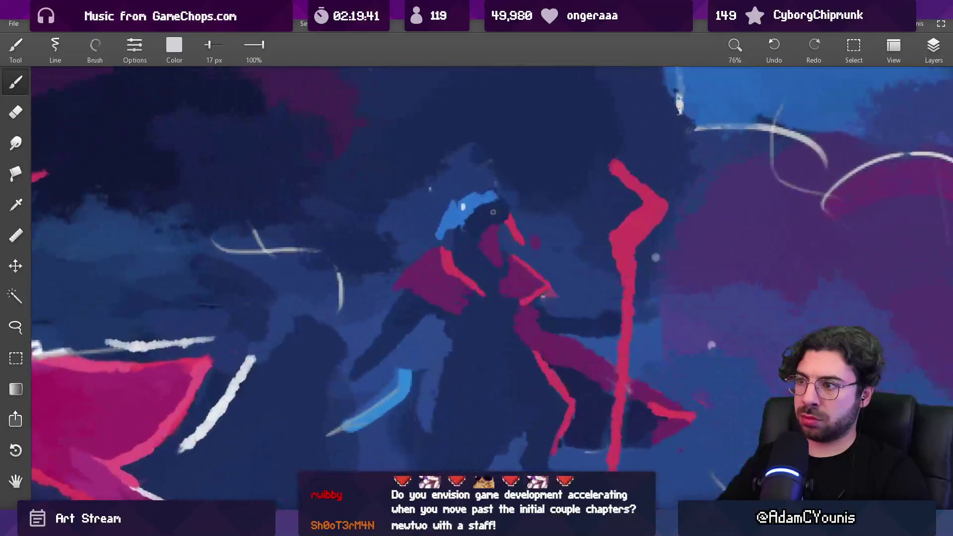
pyautogui.click(497, 214)
pyautogui.press('[')
pyautogui.press('[')
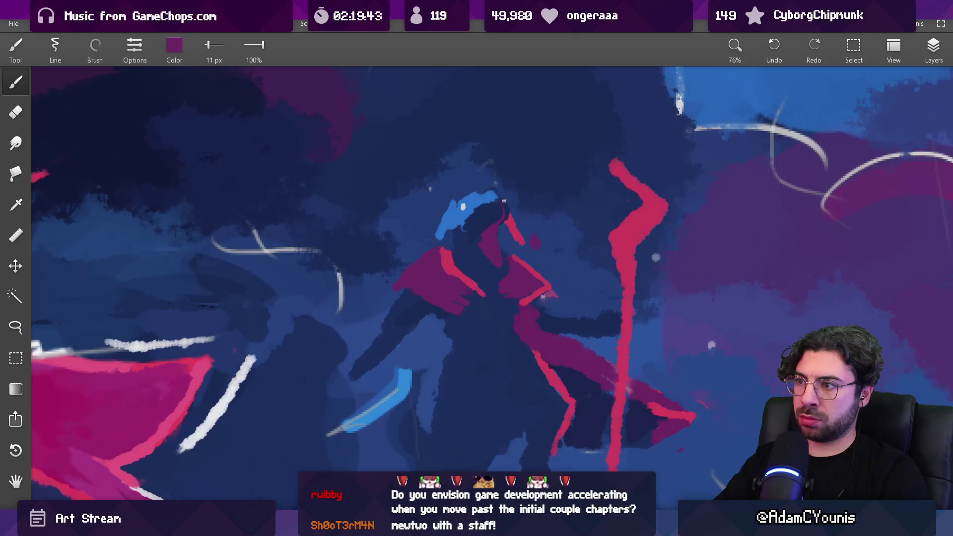
# - Paint a 29 px dark blue stroke over the head, covering part of the pink edge
pyautogui.click(509, 197)
pyautogui.click(494, 221)
pyautogui.press(']')
pyautogui.press(']')
pyautogui.press(']')
pyautogui.click(464, 218)
pyautogui.moveTo(483, 203)
pyautogui.mouseDown()
pyautogui.moveTo(491, 219)
pyautogui.moveTo(505, 219)
pyautogui.moveTo(405, 284)
pyautogui.moveTo(371, 328)
pyautogui.mouseUp()
pyautogui.press(']')
pyautogui.press(']')
pyautogui.press(']')
pyautogui.moveTo(479, 231)
pyautogui.mouseDown()
pyautogui.moveTo(493, 216)
pyautogui.moveTo(467, 220)
pyautogui.moveTo(508, 219)
pyautogui.moveTo(511, 231)
pyautogui.moveTo(511, 208)
pyautogui.moveTo(502, 216)
pyautogui.moveTo(539, 291)
pyautogui.mouseUp()
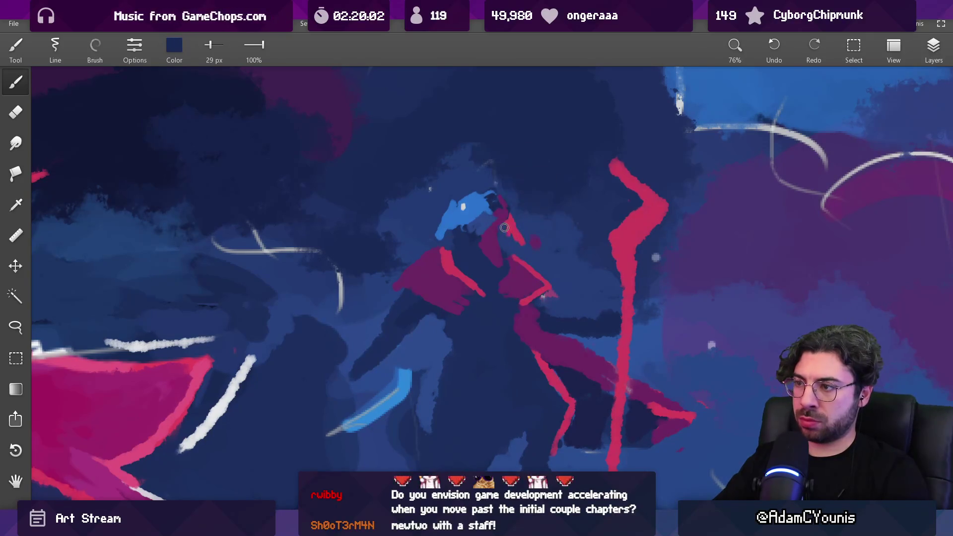
pyautogui.moveTo(517, 239); pyautogui.dragTo(519, 245)
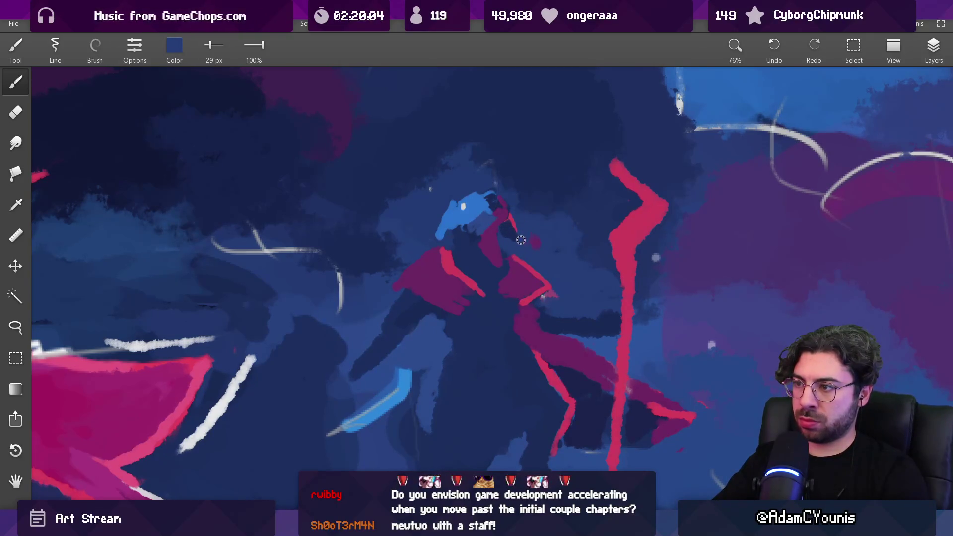
# - Paint light blue over the figure's hood to round it out
pyautogui.scroll(-10, 520, 241)
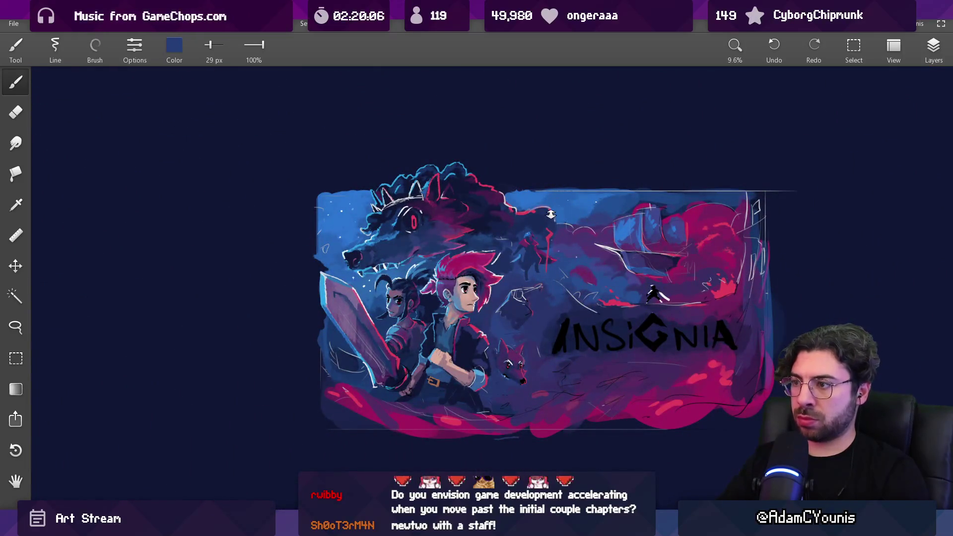
pyautogui.moveTo(546, 211); pyautogui.dragTo(526, 199)
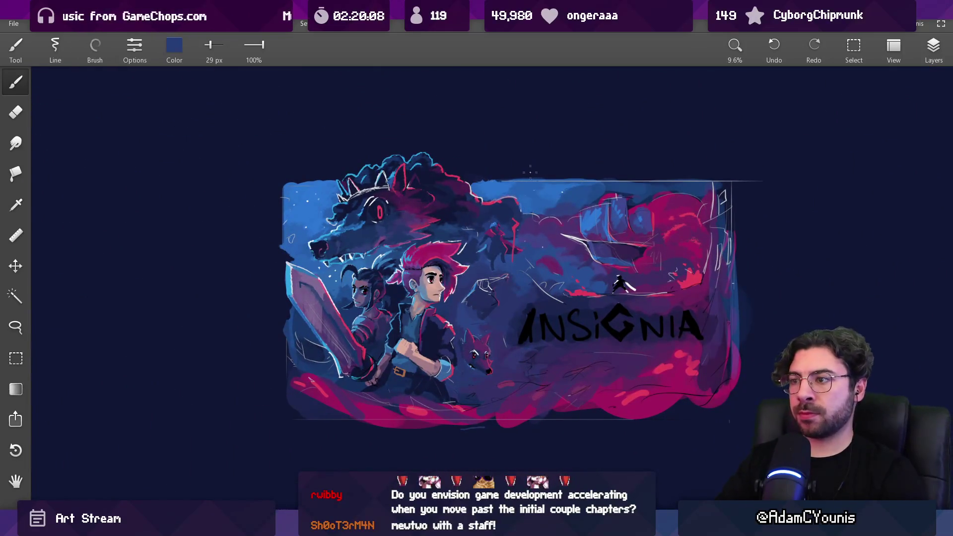
pyautogui.scroll(10, 492, 224)
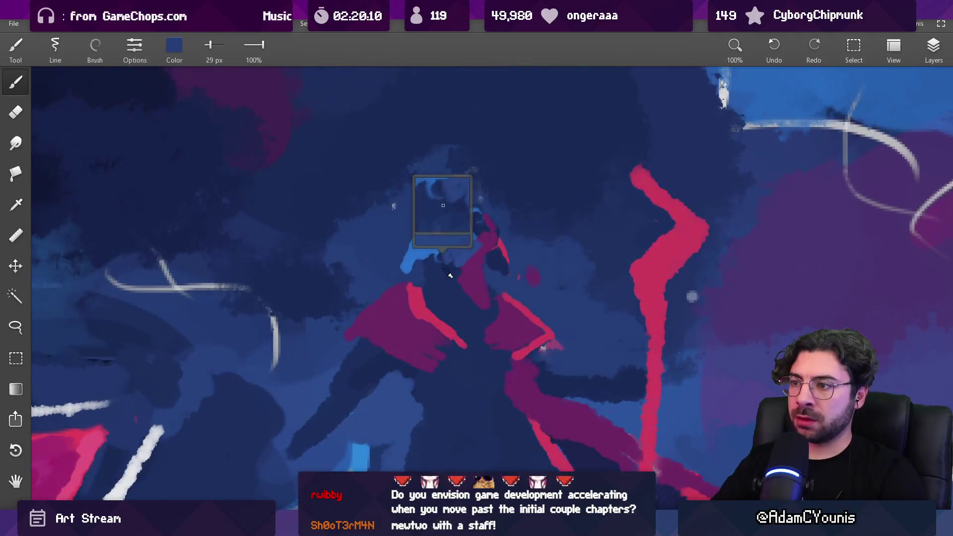
pyautogui.moveTo(422, 258); pyautogui.dragTo(467, 218)
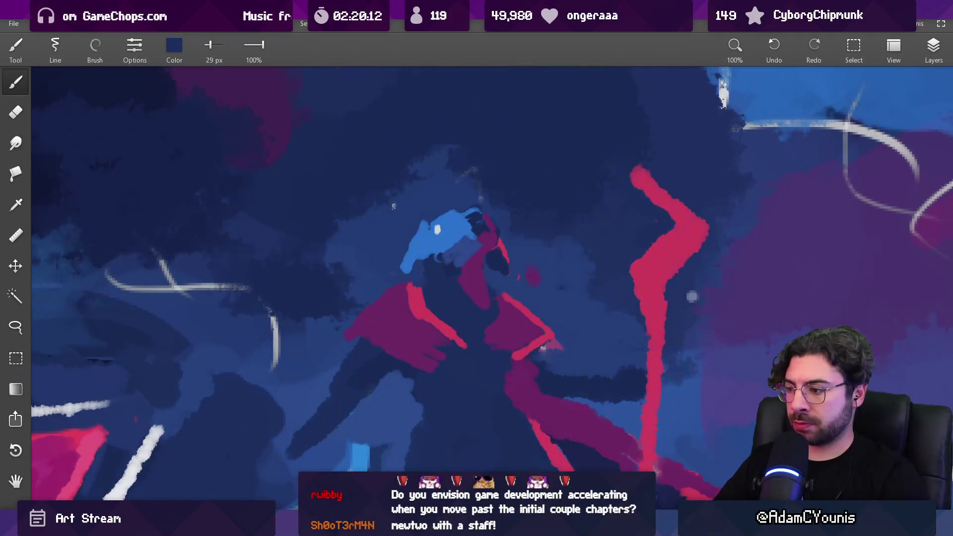
# - After checking the villains reference, paint dark blue over the head's left part and sample the hood's light blue
pyautogui.moveTo(650, 526)
pyautogui.click(683, 492)
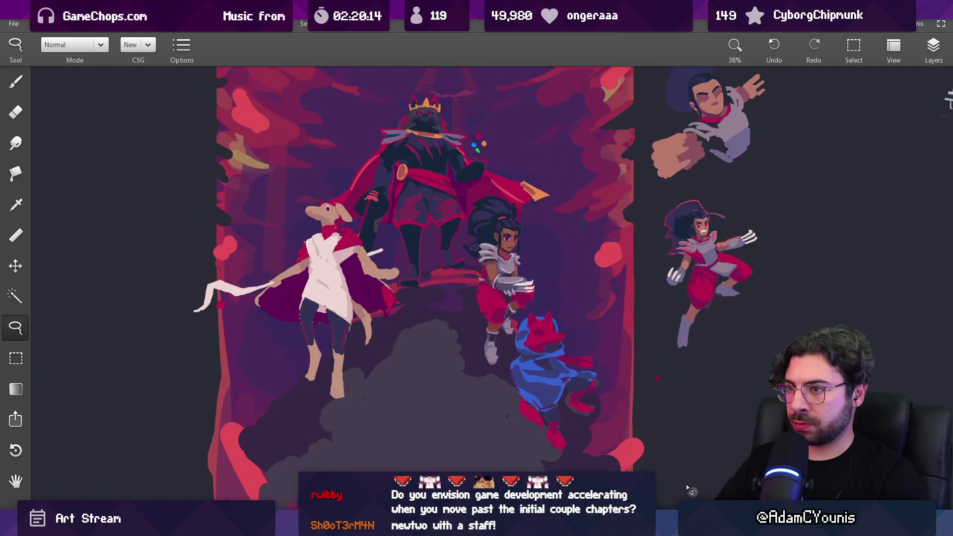
pyautogui.click(624, 476)
pyautogui.click(491, 276)
pyautogui.moveTo(492, 276); pyautogui.dragTo(499, 236)
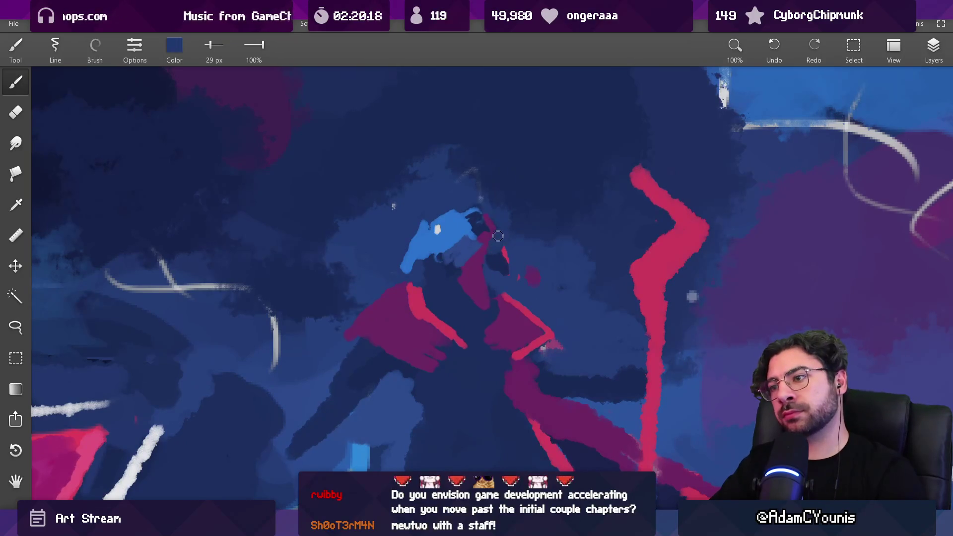
pyautogui.press(']')
pyautogui.press(']')
pyautogui.moveTo(411, 244)
pyautogui.mouseDown()
pyautogui.moveTo(427, 216)
pyautogui.moveTo(474, 229)
pyautogui.moveTo(467, 248)
pyautogui.moveTo(459, 244)
pyautogui.mouseUp()
pyautogui.click(449, 229)
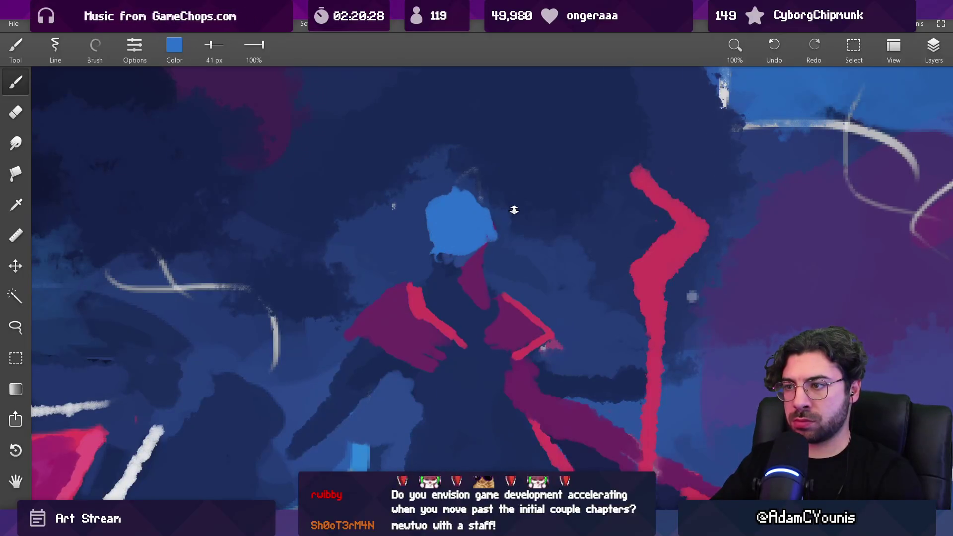
# - Paint the dark navy face opening inside the hood at 17 px, undoing a stray neck stroke
pyautogui.scroll(-10, 517, 206)
pyautogui.scroll(5, 491, 189)
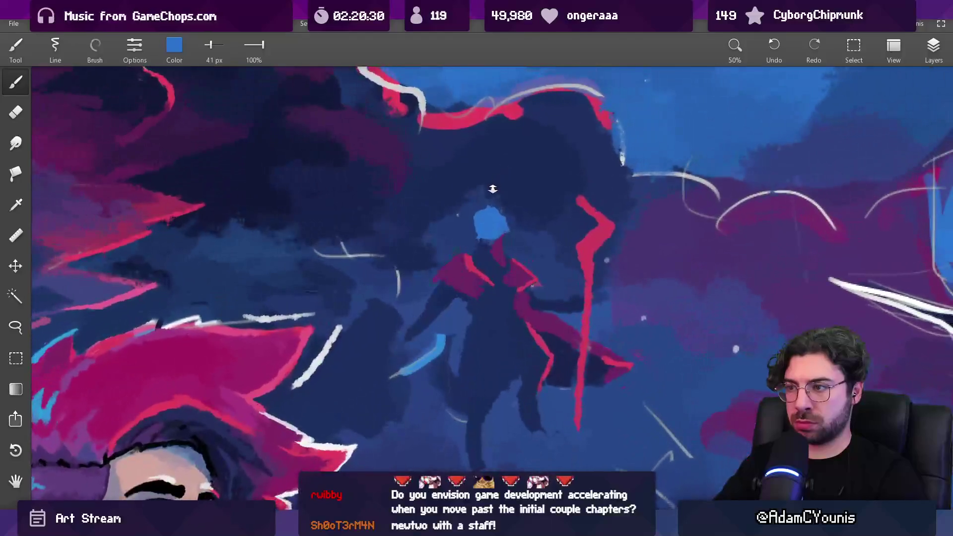
pyautogui.scroll(-5, 491, 189)
pyautogui.scroll(7, 516, 148)
pyautogui.moveTo(516, 147); pyautogui.dragTo(497, 198)
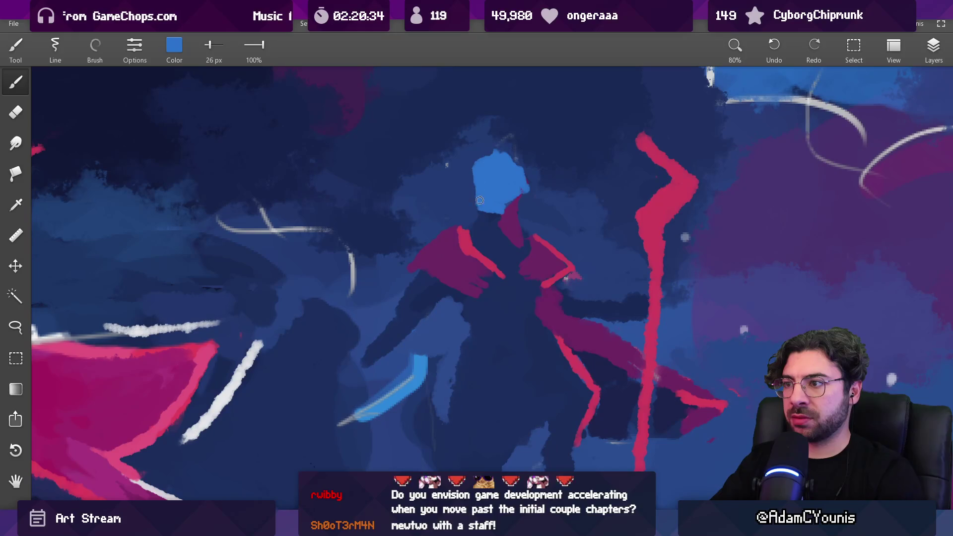
pyautogui.moveTo(509, 205)
pyautogui.mouseDown()
pyautogui.moveTo(499, 208)
pyautogui.moveTo(494, 166)
pyautogui.mouseUp()
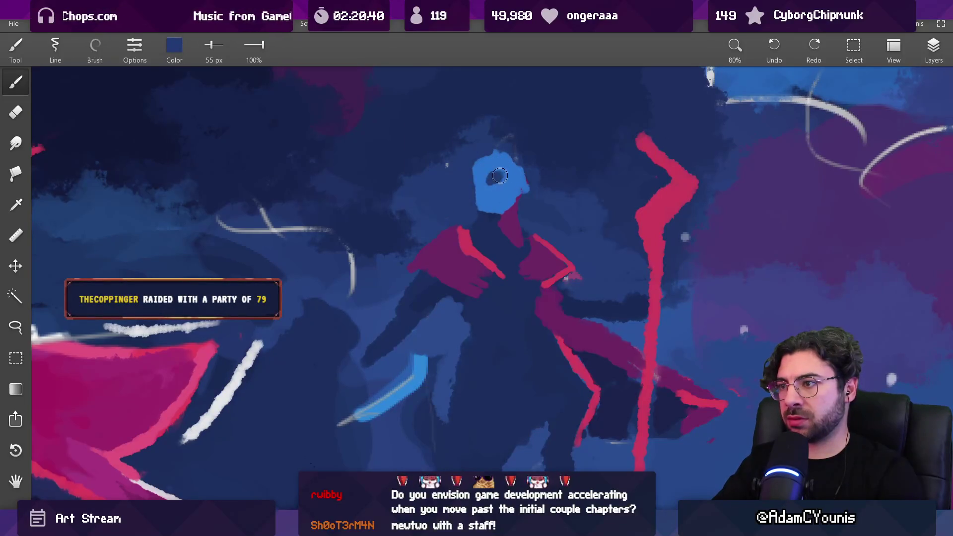
pyautogui.moveTo(510, 198)
pyautogui.mouseDown()
pyautogui.moveTo(479, 196)
pyautogui.moveTo(515, 189)
pyautogui.mouseUp()
pyautogui.moveTo(640, 149); pyautogui.dragTo(640, 149)
pyautogui.moveTo(541, 169); pyautogui.dragTo(509, 188)
pyautogui.hotkey('ctrl', 'z')
# - Sample red and white from the painting, trying then undoing a white face highlight
pyautogui.click(517, 198)
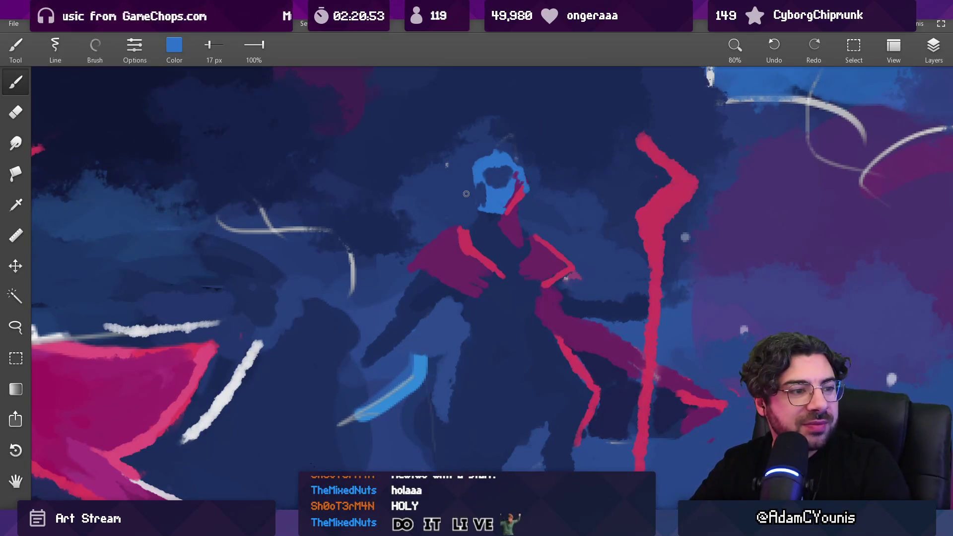
pyautogui.moveTo(402, 198)
pyautogui.mouseDown()
pyautogui.moveTo(348, 218)
pyautogui.moveTo(236, 328)
pyautogui.moveTo(239, 342)
pyautogui.mouseUp()
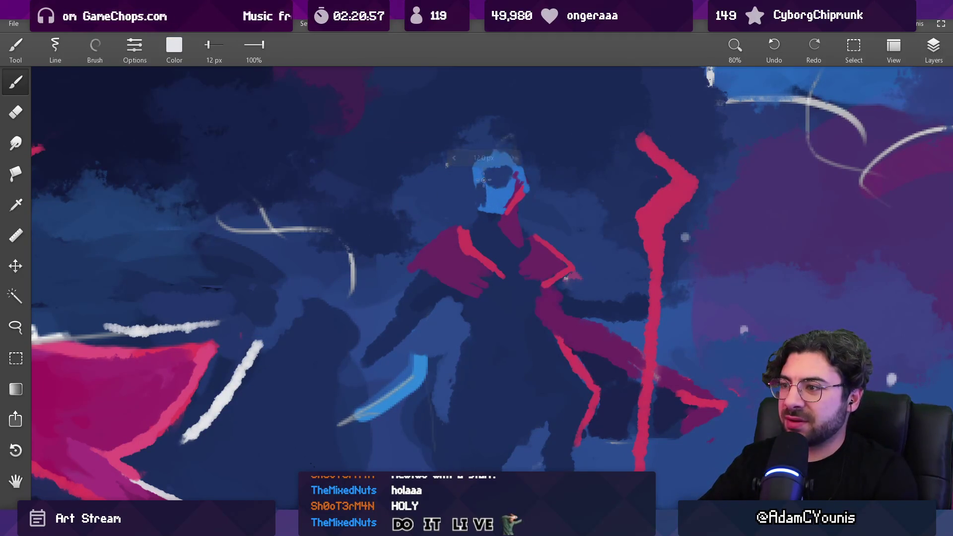
pyautogui.moveTo(483, 178); pyautogui.dragTo(484, 186)
pyautogui.hotkey('ctrl', 'z')
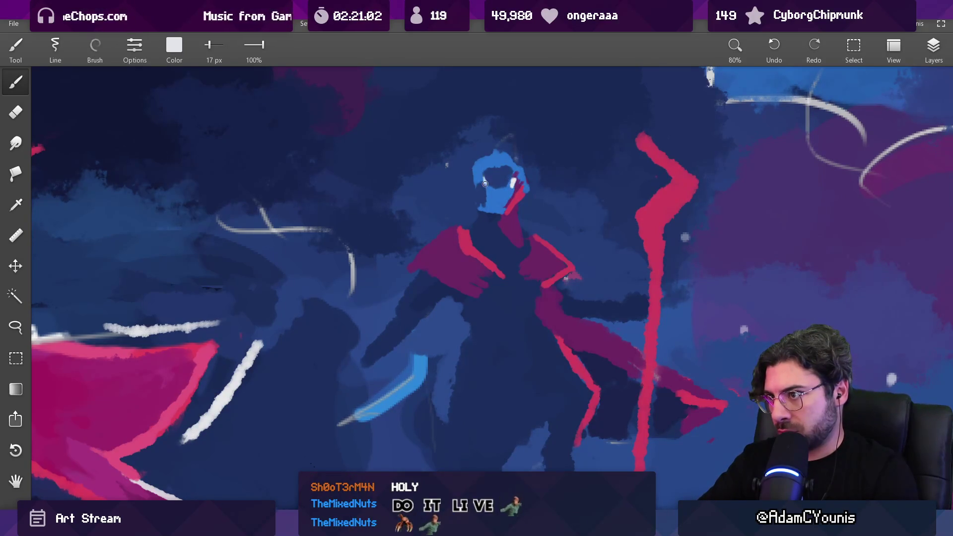
pyautogui.scroll(-5, 516, 194)
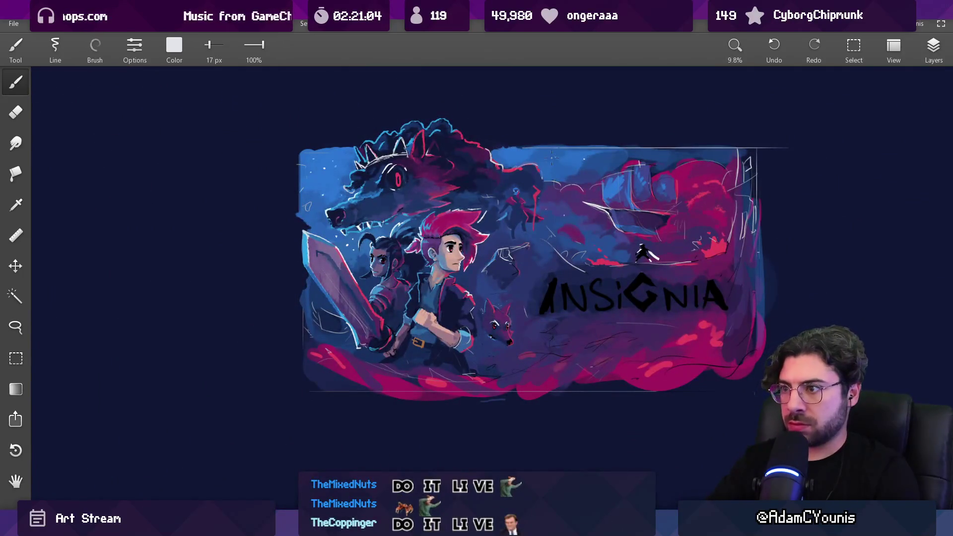
# - Sample the cape red and paint a 32 px red stroke down the hood's right side
pyautogui.scroll(3, 552, 158)
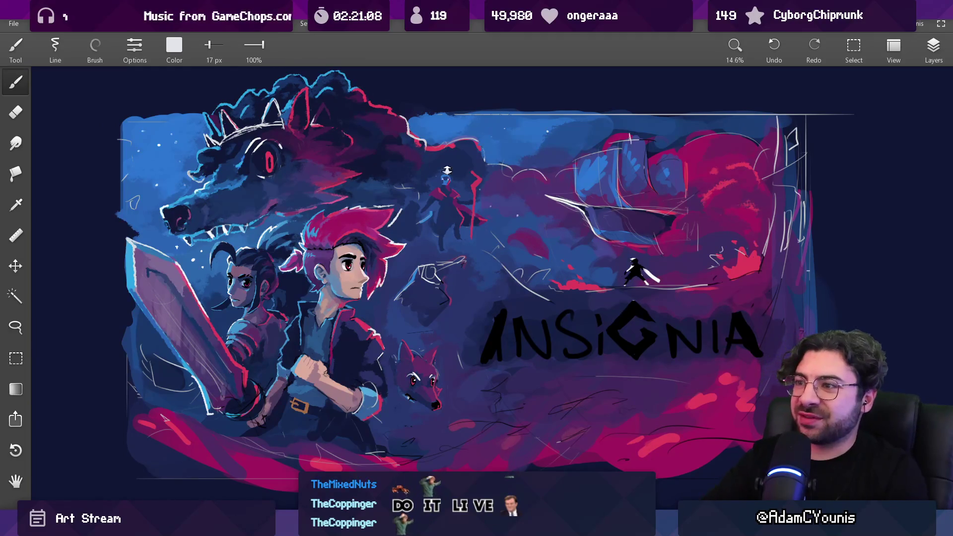
pyautogui.scroll(5, 447, 167)
pyautogui.keyDown('alt'); pyautogui.click(440, 189); pyautogui.keyUp('alt')
pyautogui.press(']')
pyautogui.keyDown('alt'); pyautogui.click(440, 196); pyautogui.keyUp('alt')
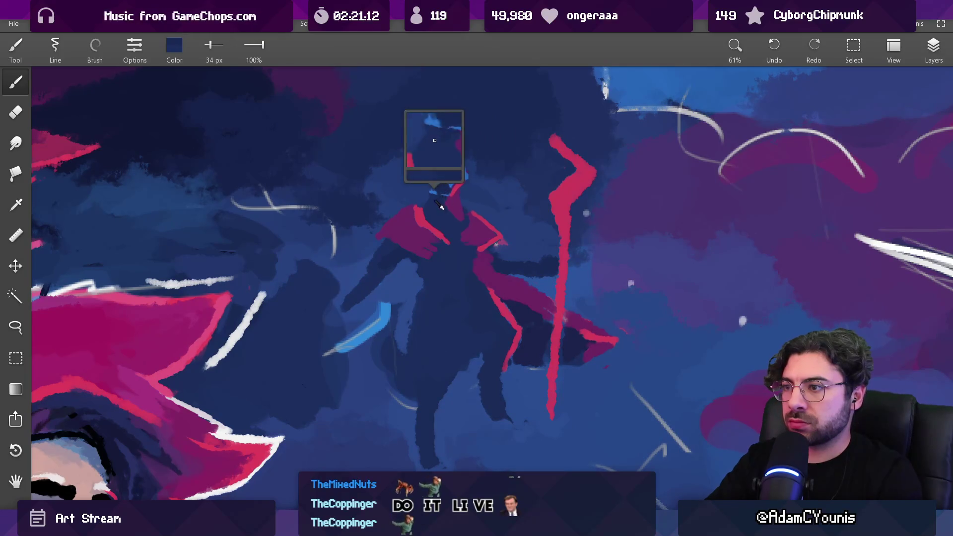
pyautogui.scroll(-5, 492, 172)
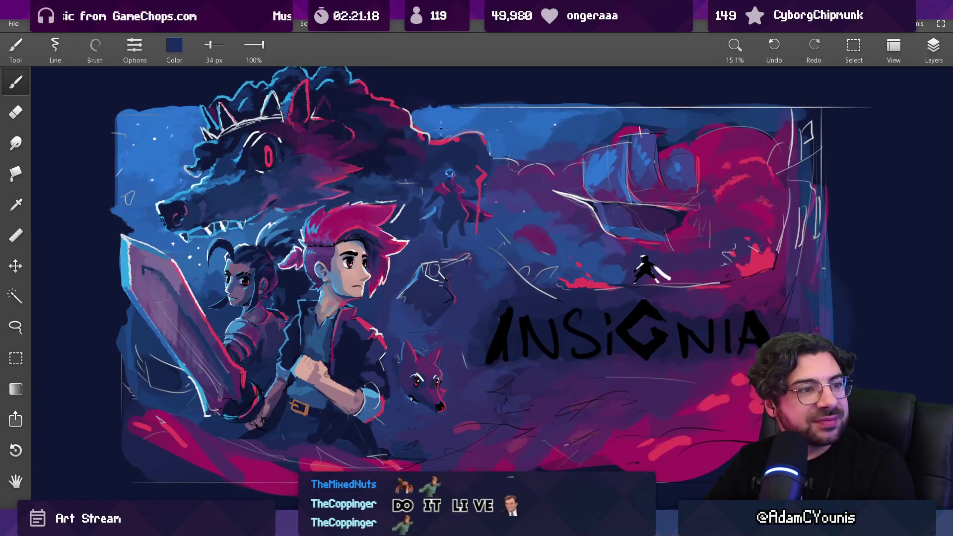
pyautogui.scroll(5, 456, 149)
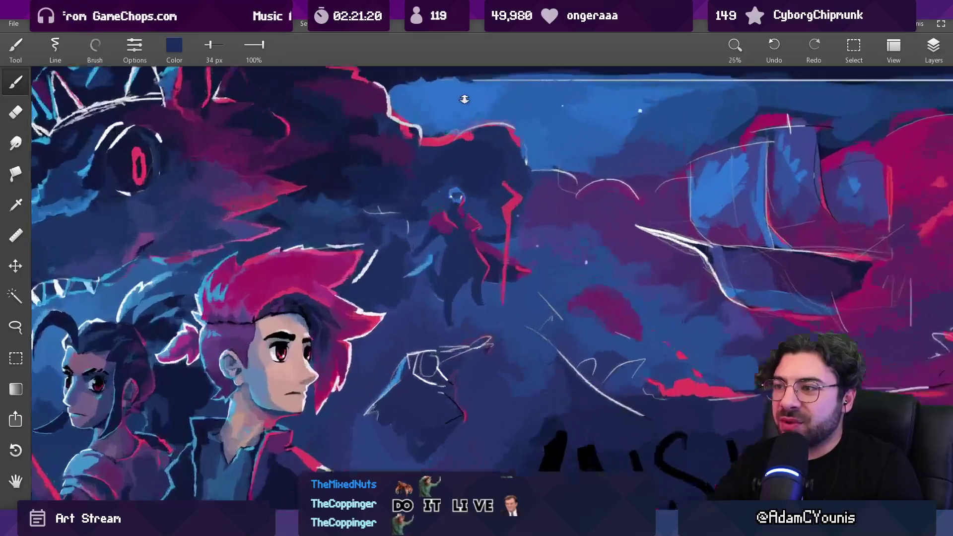
pyautogui.keyDown('alt'); pyautogui.click(565, 194); pyautogui.keyUp('alt')
pyautogui.press('[')
pyautogui.press('[')
pyautogui.press('[')
pyautogui.moveTo(472, 209)
pyautogui.mouseDown()
pyautogui.moveTo(484, 254)
pyautogui.moveTo(470, 233)
pyautogui.moveTo(478, 276)
pyautogui.moveTo(457, 241)
pyautogui.moveTo(437, 241)
pyautogui.moveTo(391, 397)
pyautogui.moveTo(387, 323)
pyautogui.moveTo(424, 211)
pyautogui.moveTo(415, 250)
pyautogui.mouseUp()
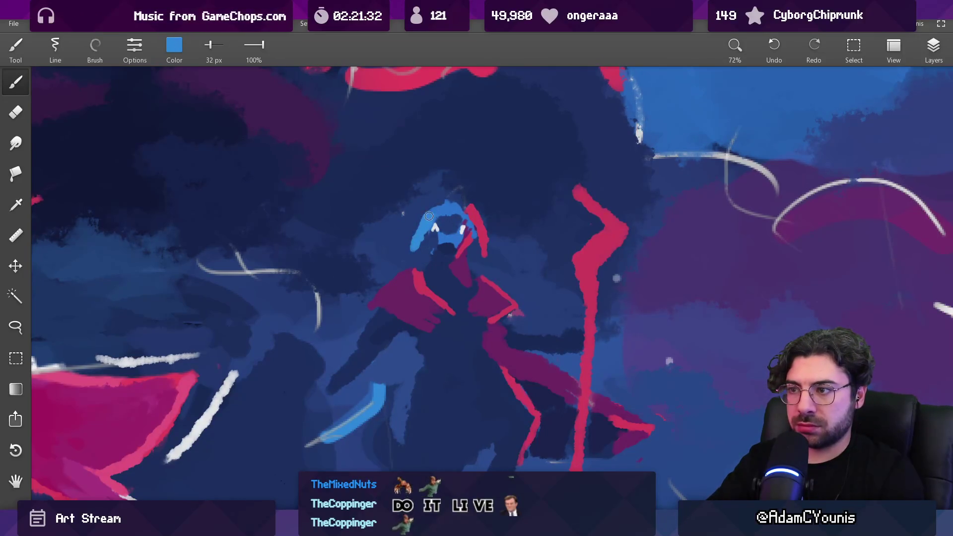
# - Paint navy at the head's lower left, then test and undo a 26 px dark stroke over the head
pyautogui.moveTo(421, 235)
pyautogui.mouseDown()
pyautogui.moveTo(406, 257)
pyautogui.moveTo(490, 263)
pyautogui.moveTo(488, 293)
pyautogui.moveTo(480, 245)
pyautogui.mouseUp()
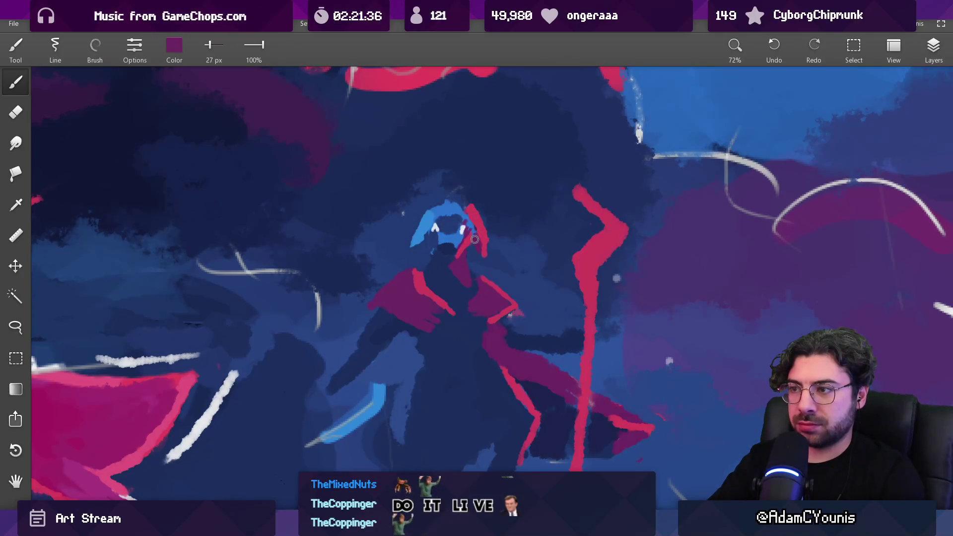
pyautogui.moveTo(480, 253)
pyautogui.mouseDown()
pyautogui.moveTo(491, 216)
pyautogui.moveTo(453, 208)
pyautogui.mouseUp()
pyautogui.press('[')
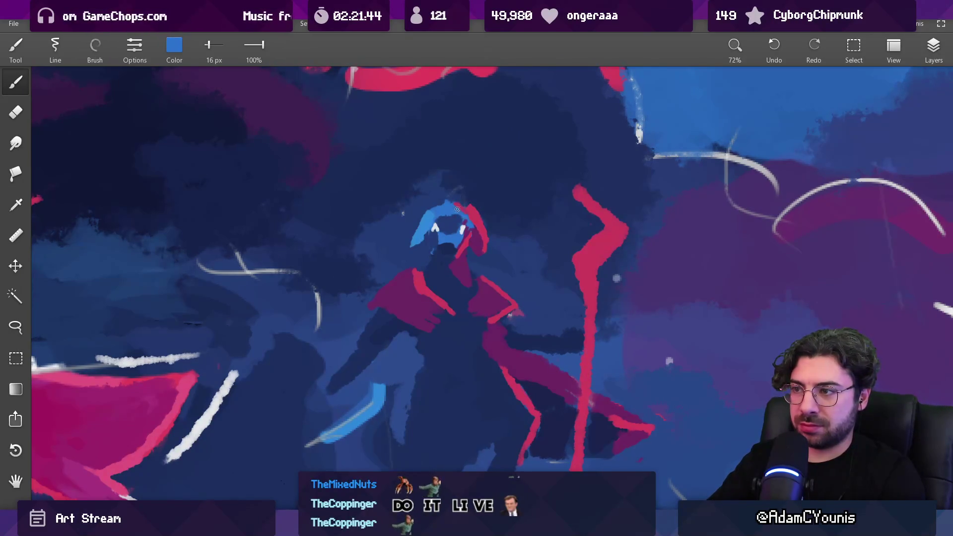
pyautogui.scroll(-10, 478, 201)
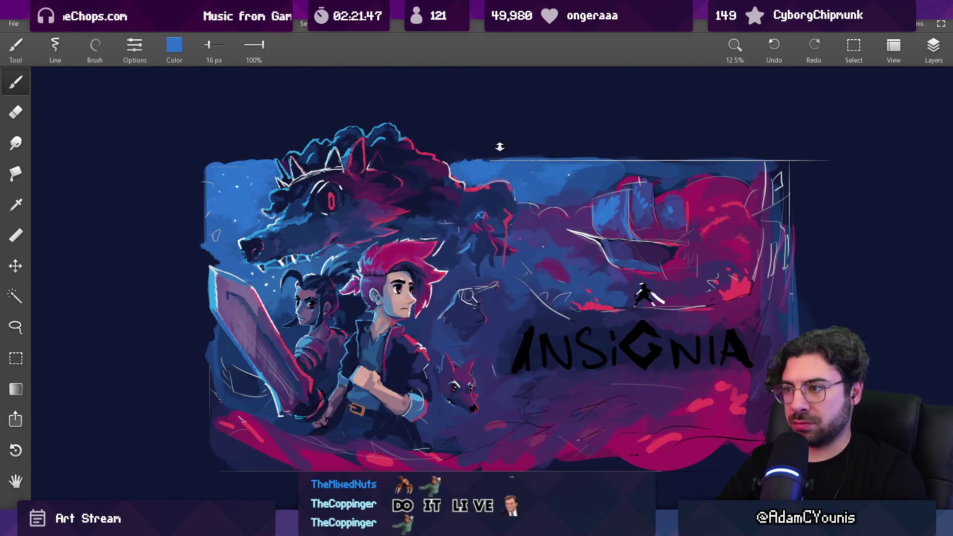
pyautogui.scroll(10, 500, 194)
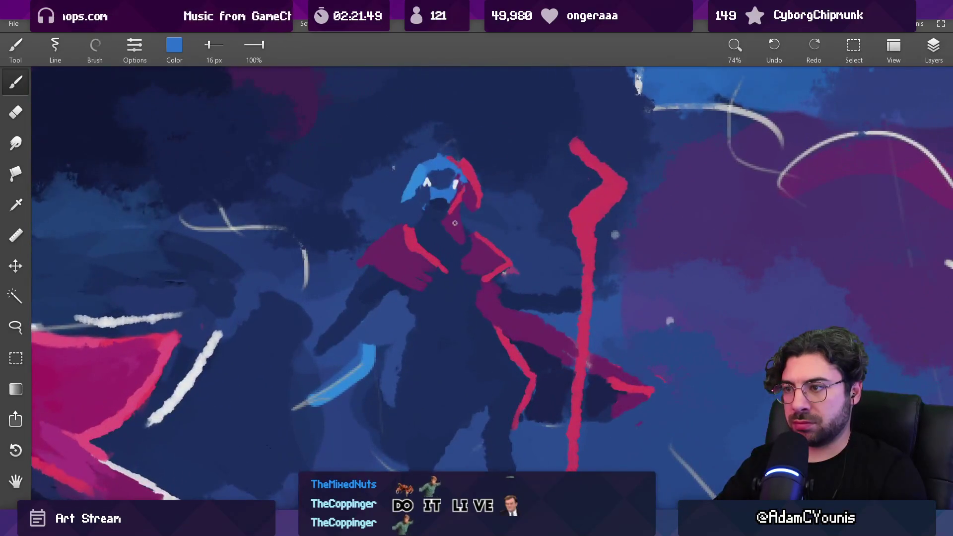
pyautogui.click(445, 225)
pyautogui.press(']')
pyautogui.moveTo(453, 228); pyautogui.dragTo(432, 149)
pyautogui.hotkey('ctrl', 'z')
# - Pick the hood's light blue and narrow the brush to 12 px
pyautogui.press('[')
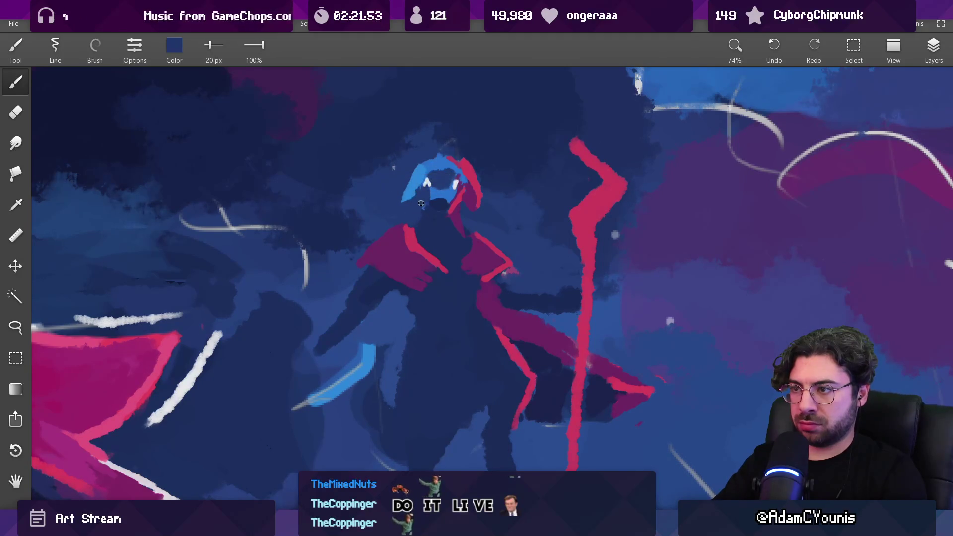
pyautogui.keyDown('alt'); pyautogui.click(425, 192); pyautogui.keyUp('alt')
pyautogui.press('[')
pyautogui.press('[')
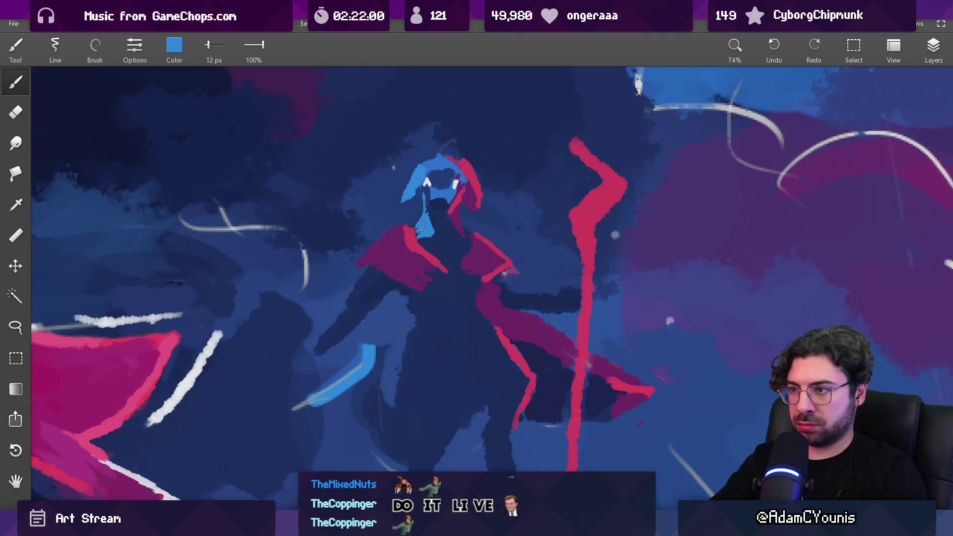
pyautogui.scroll(-10, 422, 231)
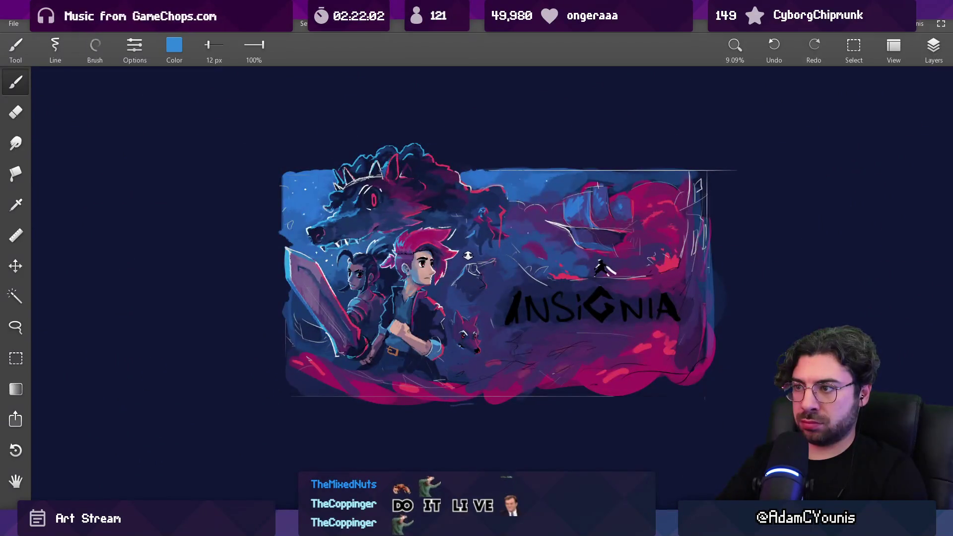
pyautogui.scroll(1, 486, 224)
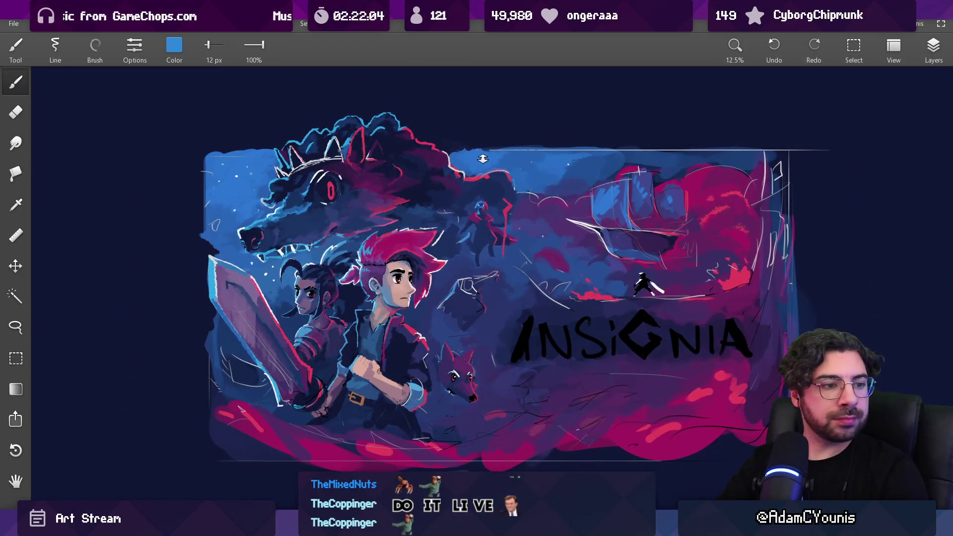
pyautogui.scroll(2, 486, 194)
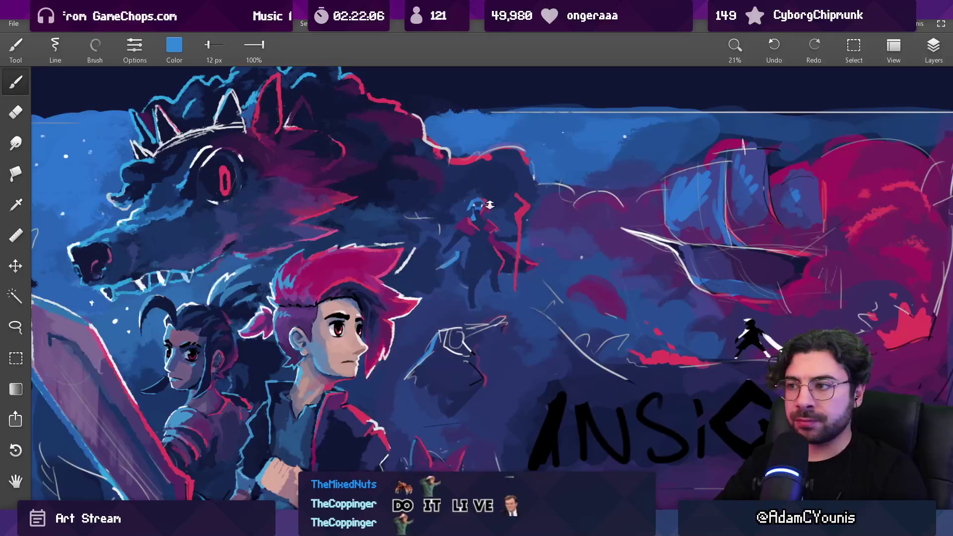
pyautogui.scroll(4, 490, 202)
# - Resample red, dark navy, light blue and cape purple around the hood, settling on a 13 px brush
pyautogui.keyDown('alt'); pyautogui.click(479, 164); pyautogui.keyUp('alt')
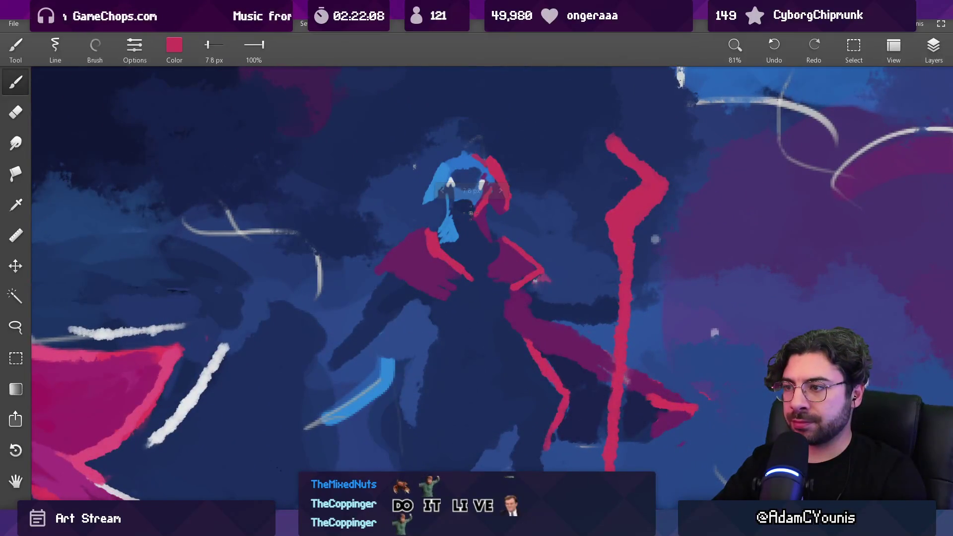
pyautogui.keyDown('alt'); pyautogui.click(469, 201); pyautogui.keyUp('alt')
pyautogui.click(469, 204)
pyautogui.keyDown('alt'); pyautogui.click(478, 205); pyautogui.keyUp('alt')
pyautogui.keyDown('alt'); pyautogui.click(472, 200); pyautogui.keyUp('alt')
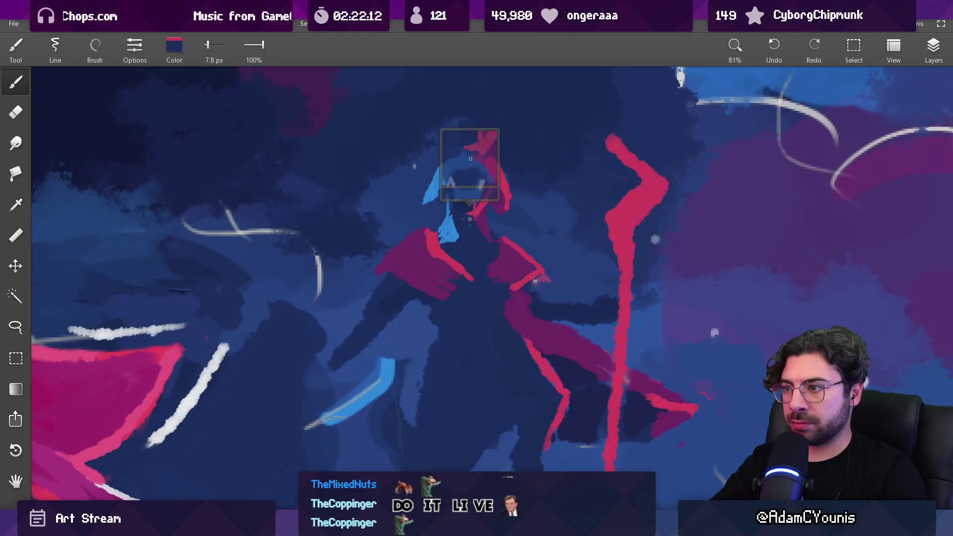
pyautogui.keyDown('alt'); pyautogui.click(474, 217); pyautogui.keyUp('alt')
pyautogui.press(']')
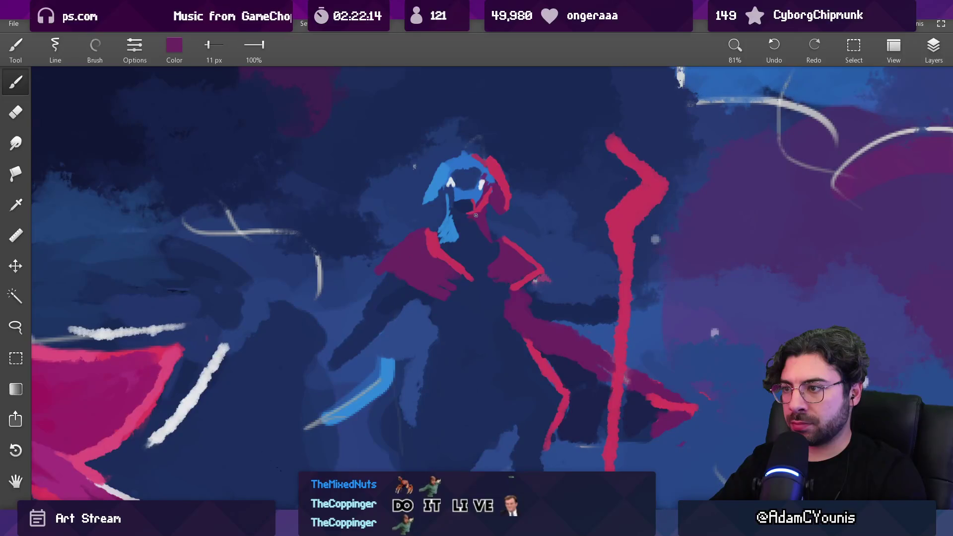
pyautogui.keyDown('alt'); pyautogui.click(469, 218); pyautogui.keyUp('alt')
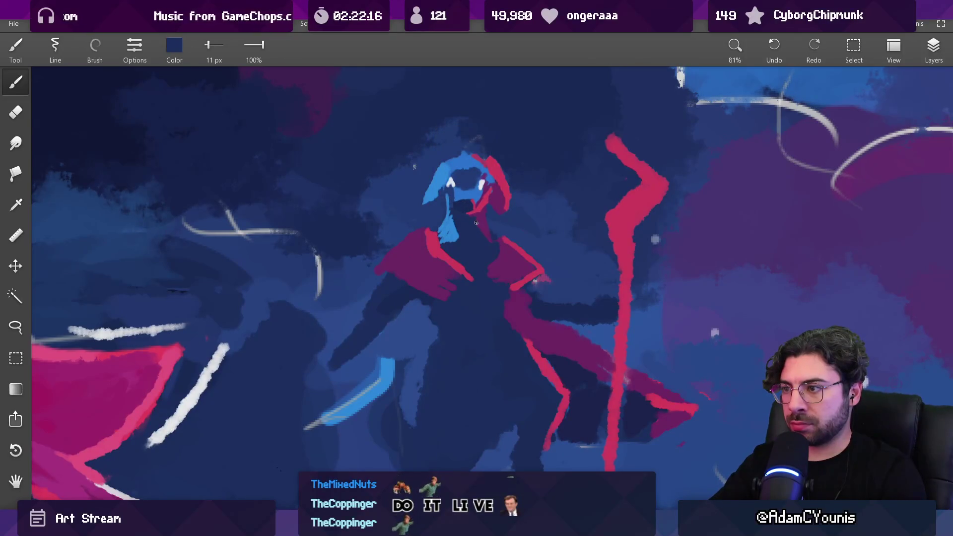
pyautogui.keyDown('alt'); pyautogui.click(452, 217); pyautogui.keyUp('alt')
pyautogui.press(']')
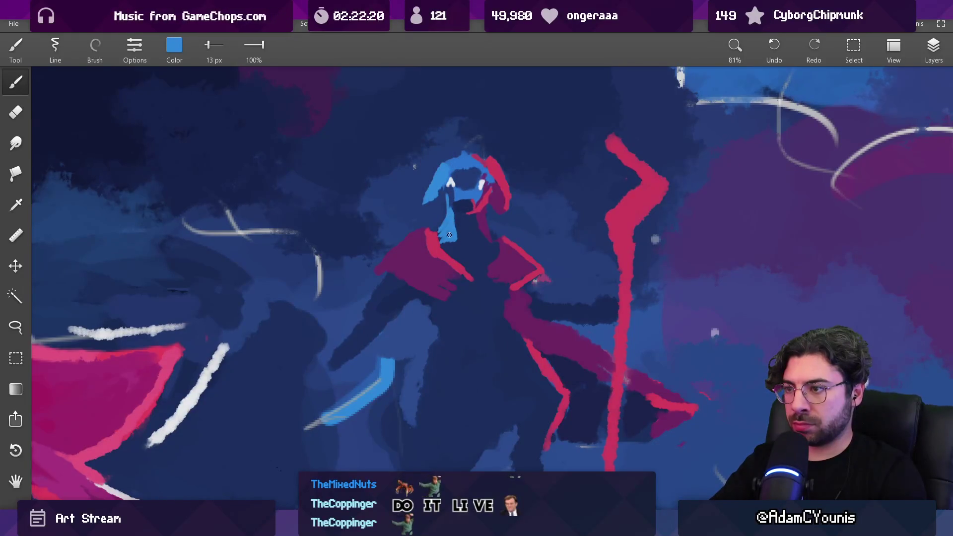
pyautogui.scroll(-10, 449, 232)
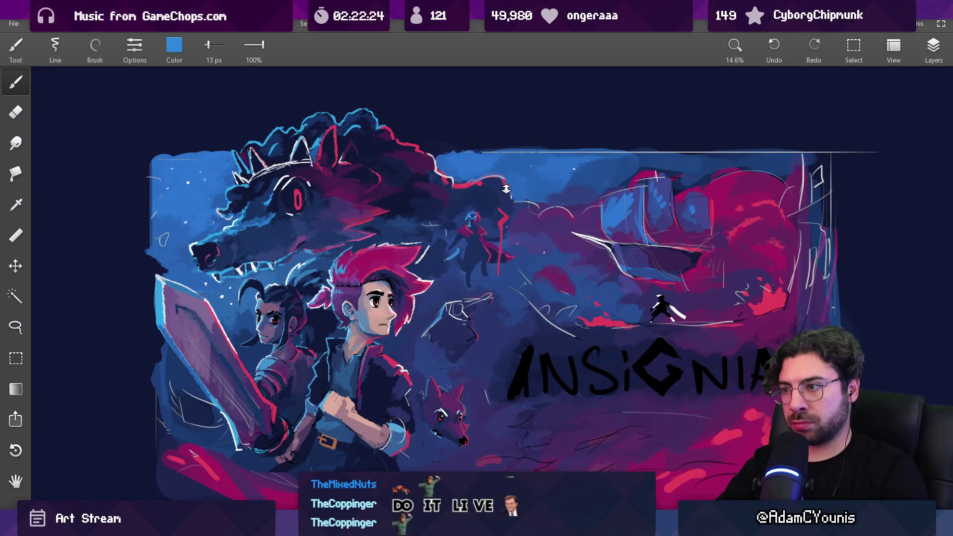
pyautogui.scroll(6, 476, 237)
pyautogui.keyDown('alt'); pyautogui.click(498, 236); pyautogui.keyUp('alt')
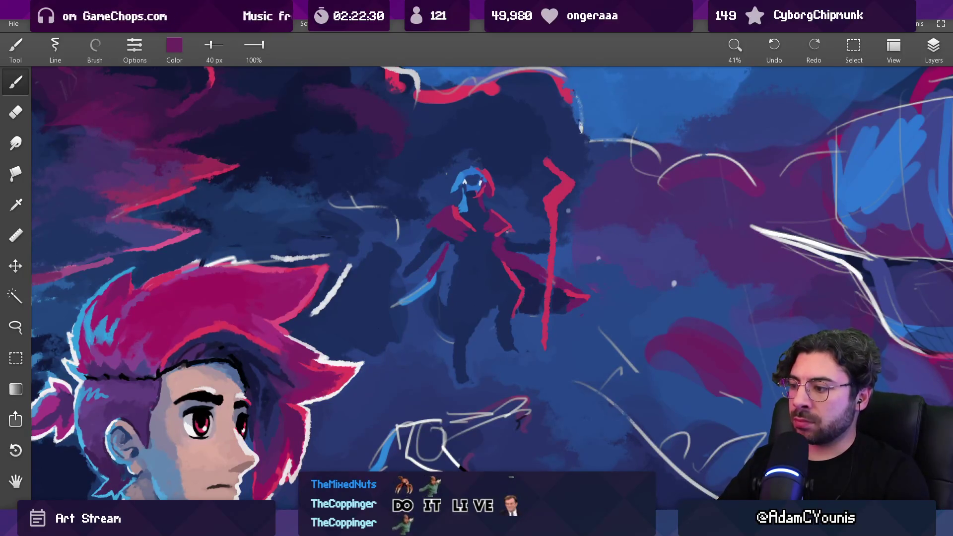
# - Switch to the Insignia Poster - Villains document and paint dark navy over the figure's arm and torso
pyautogui.moveTo(651, 526)
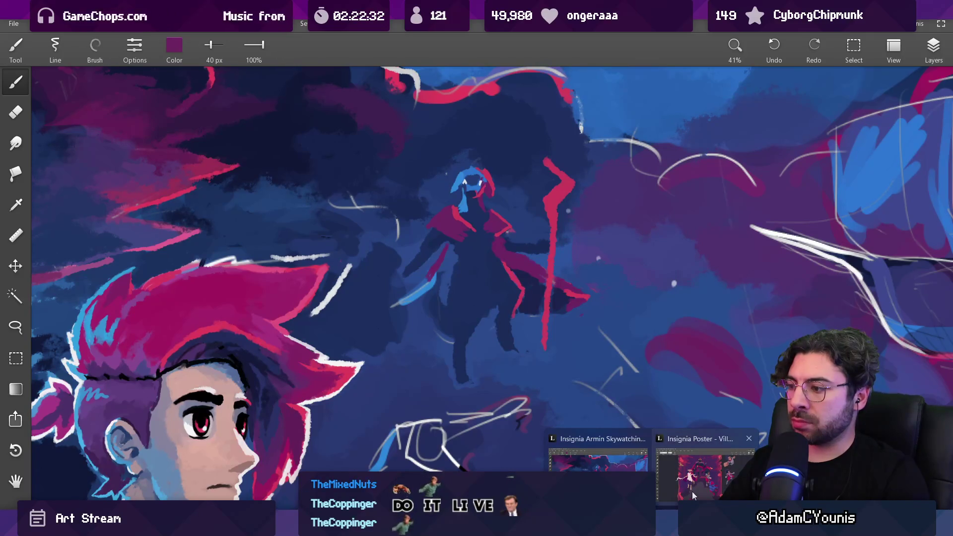
pyautogui.click(691, 496)
pyautogui.click(598, 460)
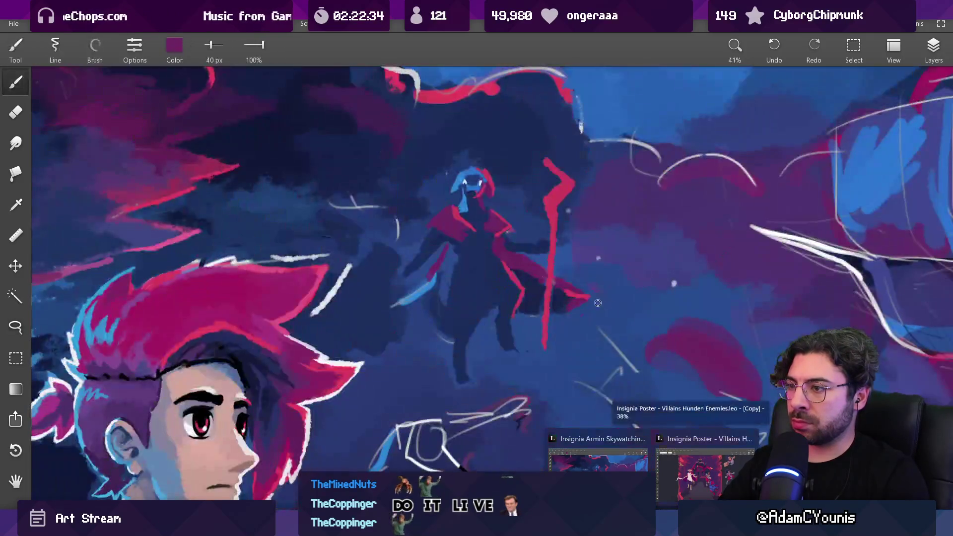
pyautogui.keyDown('alt'); pyautogui.click(430, 239); pyautogui.keyUp('alt')
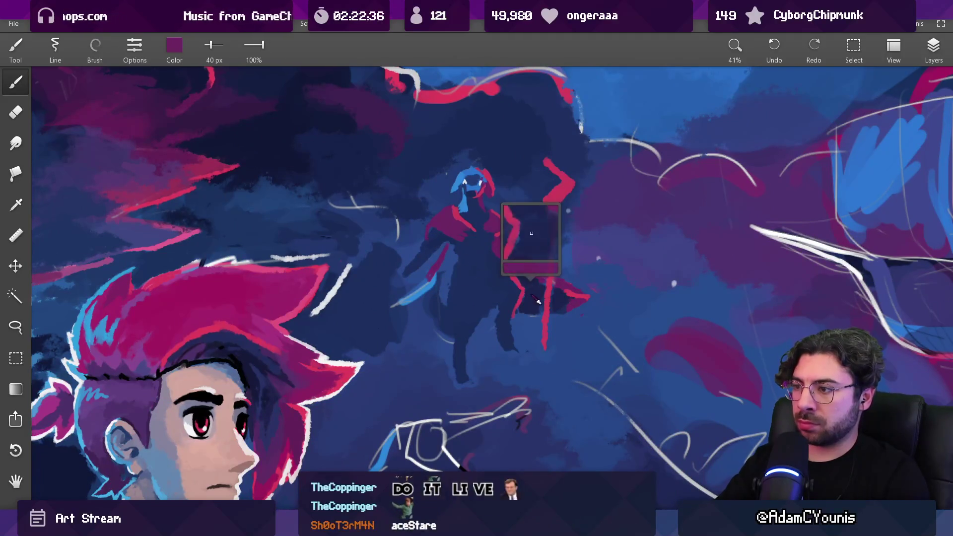
pyautogui.moveTo(447, 246)
pyautogui.mouseDown()
pyautogui.moveTo(443, 263)
pyautogui.moveTo(451, 259)
pyautogui.moveTo(403, 299)
pyautogui.moveTo(437, 293)
pyautogui.moveTo(452, 274)
pyautogui.mouseUp()
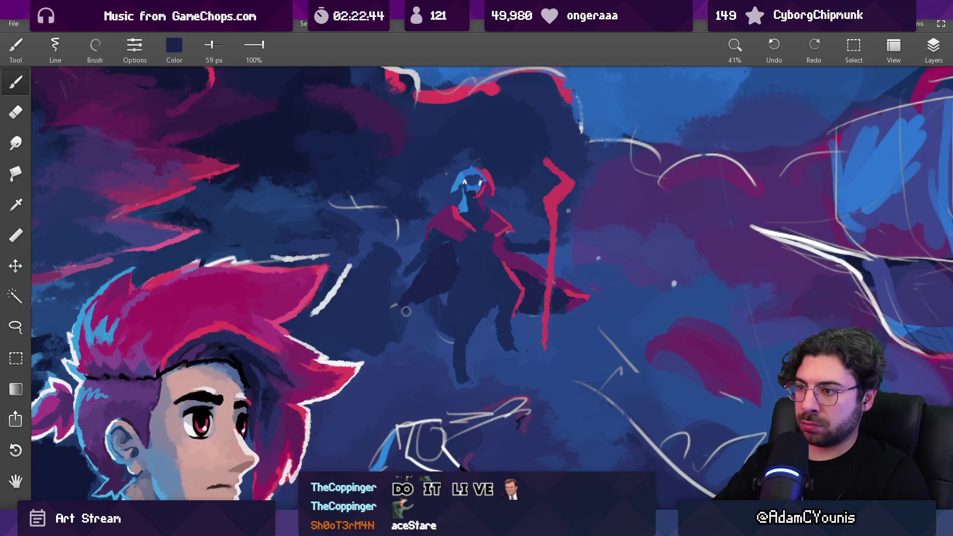
# - Resample the cape's dark magenta, the navy and nearby colours from the painting
pyautogui.moveTo(436, 277)
pyautogui.mouseDown()
pyautogui.moveTo(437, 247)
pyautogui.moveTo(415, 304)
pyautogui.moveTo(409, 290)
pyautogui.moveTo(406, 302)
pyautogui.mouseUp()
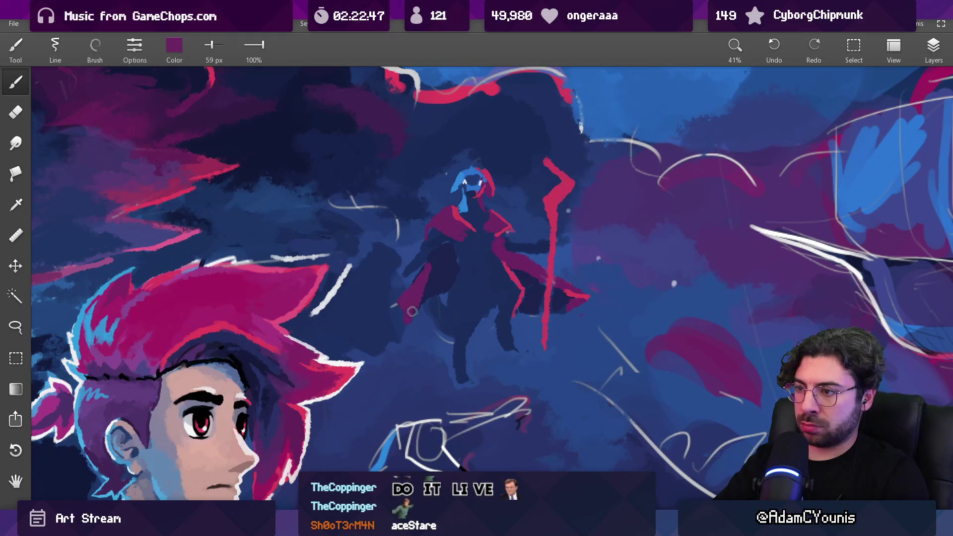
pyautogui.moveTo(435, 268); pyautogui.dragTo(435, 268)
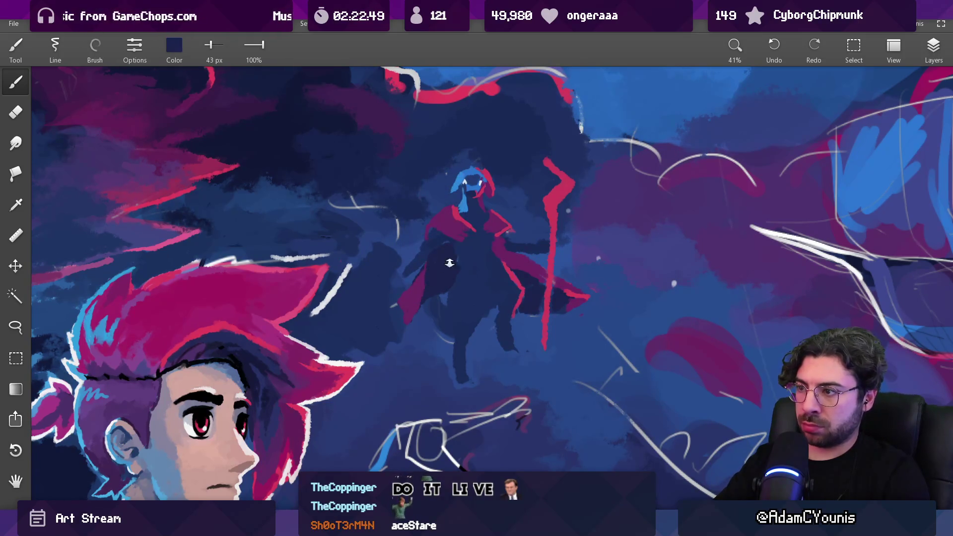
pyautogui.scroll(-5, 442, 270)
pyautogui.scroll(3, 504, 256)
pyautogui.scroll(3, 505, 255)
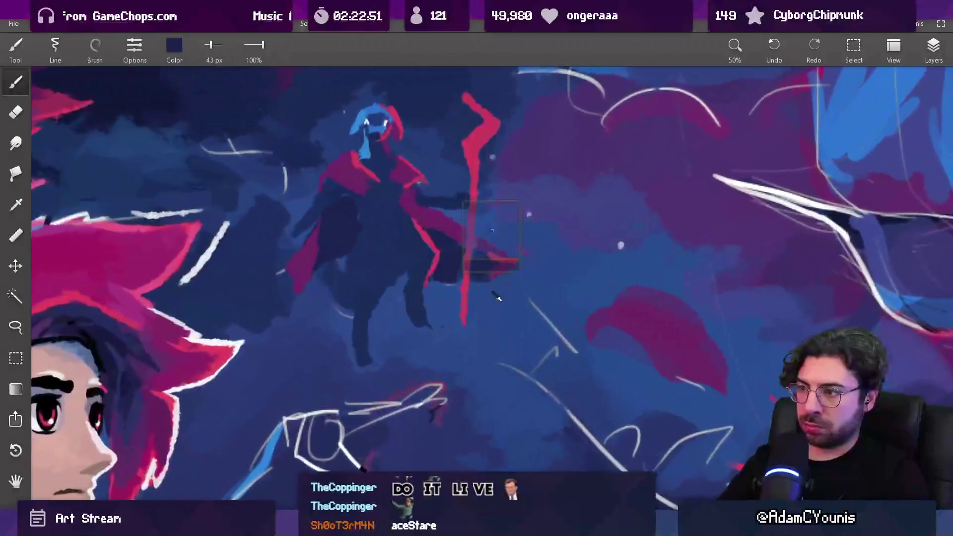
pyautogui.moveTo(489, 262); pyautogui.dragTo(488, 262)
pyautogui.moveTo(447, 291)
pyautogui.mouseDown()
pyautogui.moveTo(479, 279)
pyautogui.moveTo(508, 247)
pyautogui.moveTo(504, 258)
pyautogui.moveTo(447, 233)
pyautogui.mouseUp()
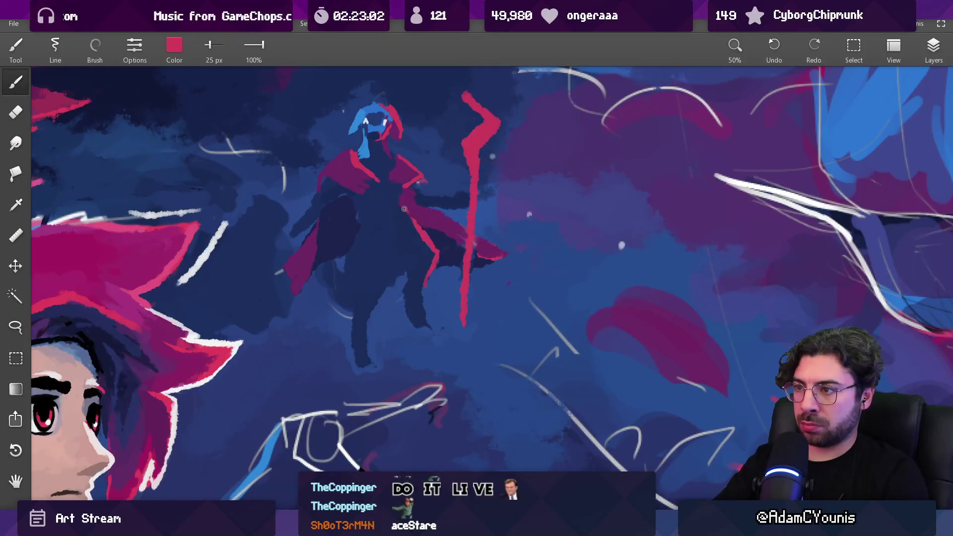
pyautogui.scroll(-10, 505, 261)
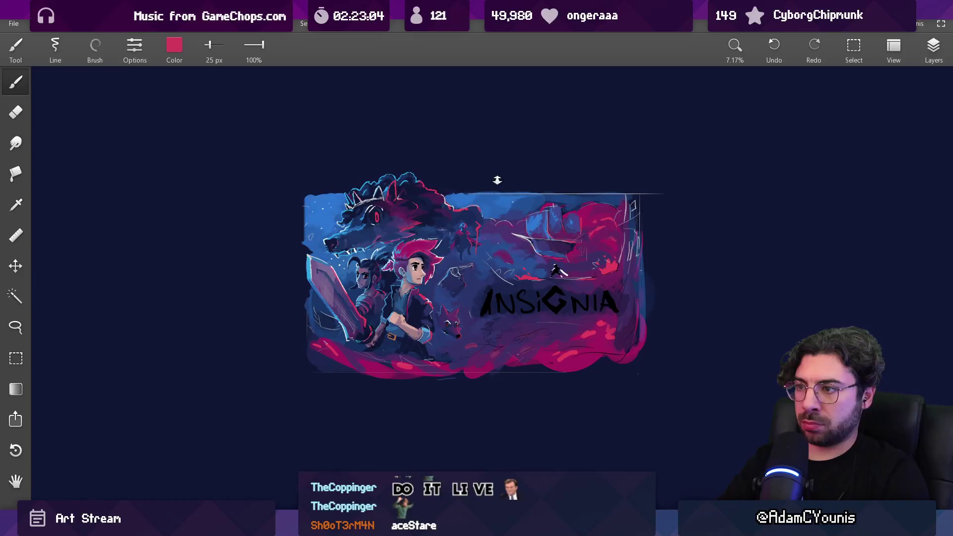
pyautogui.scroll(8, 492, 243)
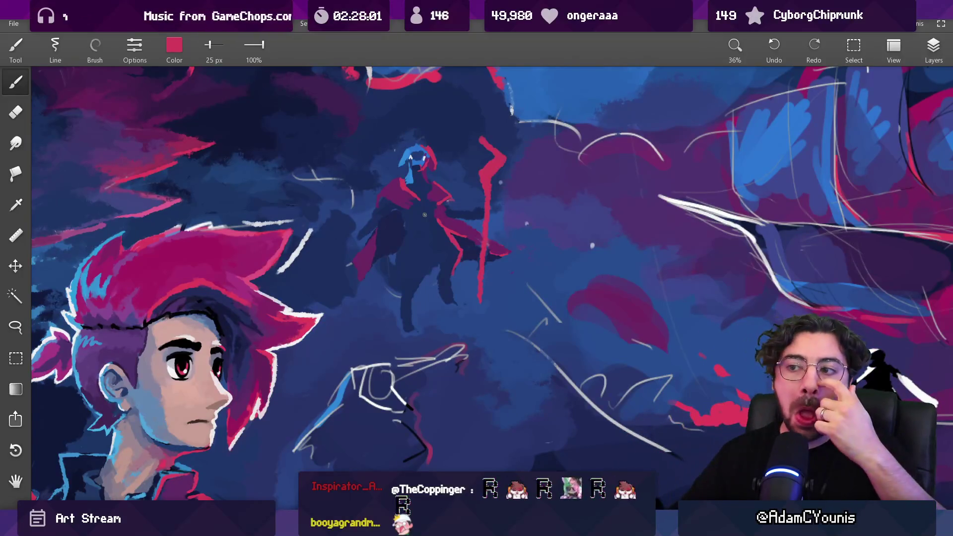
# - Increase the brush size from 25 px to 42 px
pyautogui.press(']')
pyautogui.press(']')
pyautogui.press(']')
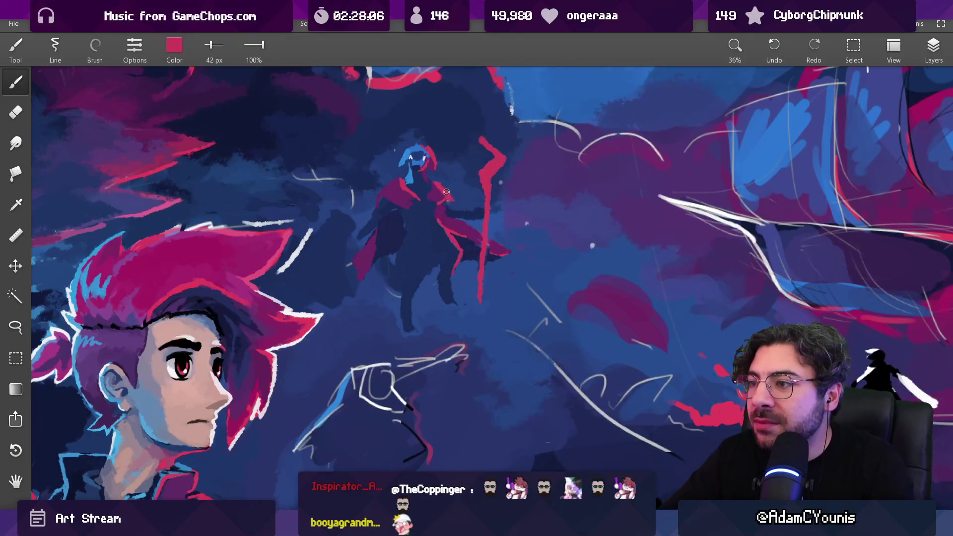
# - Mix a tan (#B8A087) from a sampled purple-grey and paint it over the grey torso patch
pyautogui.scroll(-5, 470, 199)
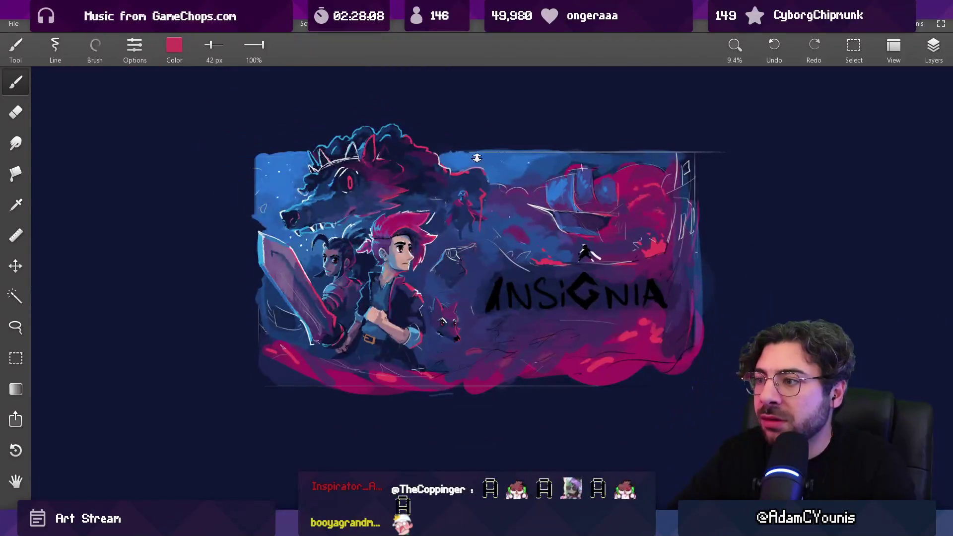
pyautogui.scroll(3, 460, 168)
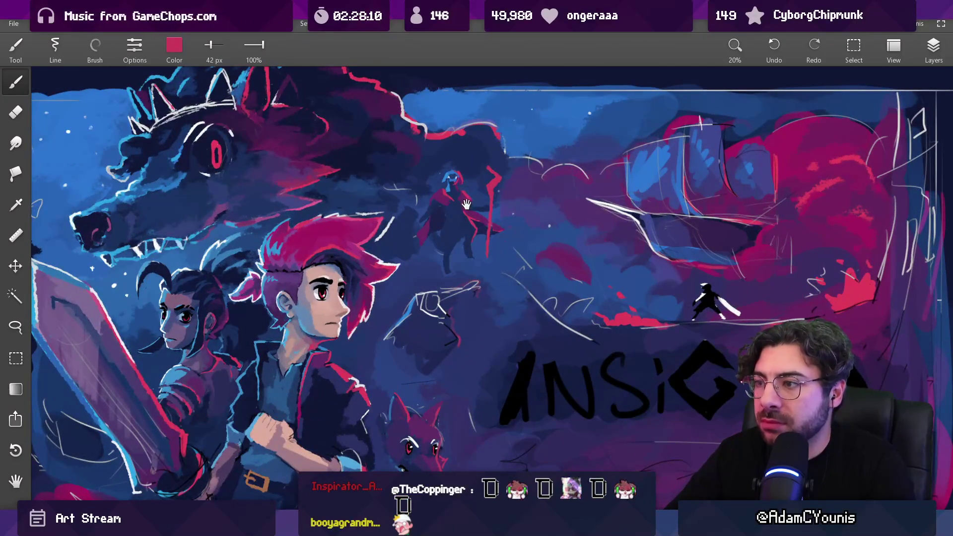
pyautogui.scroll(3, 460, 168)
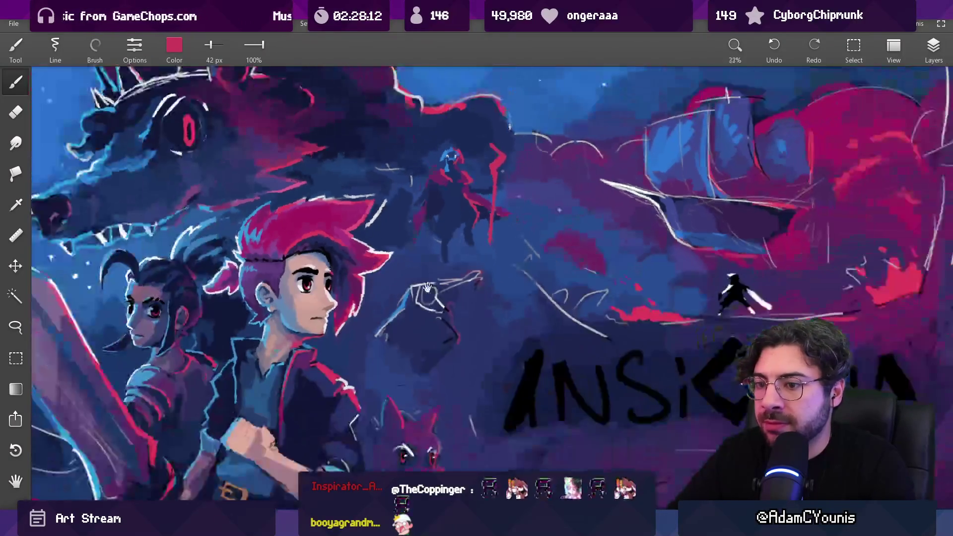
pyautogui.scroll(-3, 332, 278)
pyautogui.scroll(5, 471, 169)
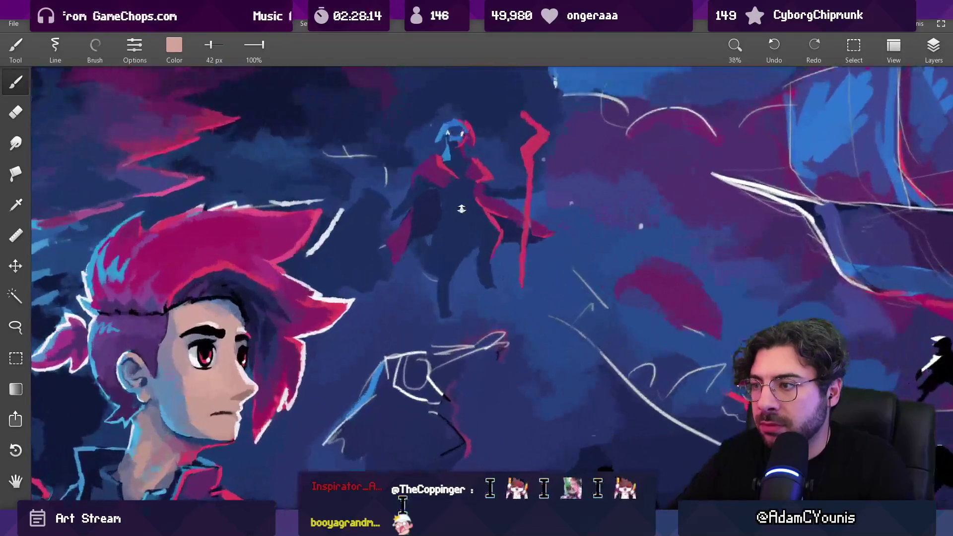
pyautogui.moveTo(474, 168); pyautogui.dragTo(487, 196)
pyautogui.scroll(-5, 487, 208)
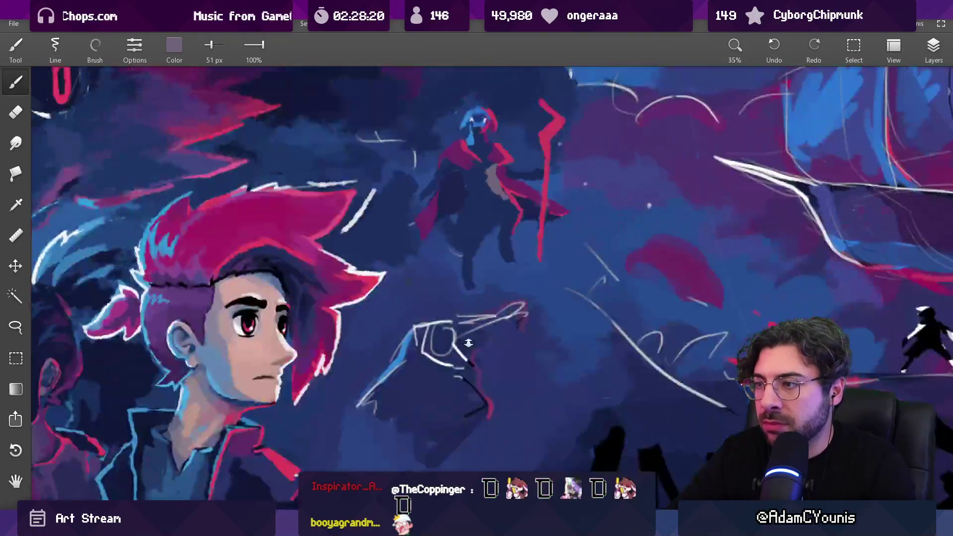
pyautogui.scroll(5, 485, 219)
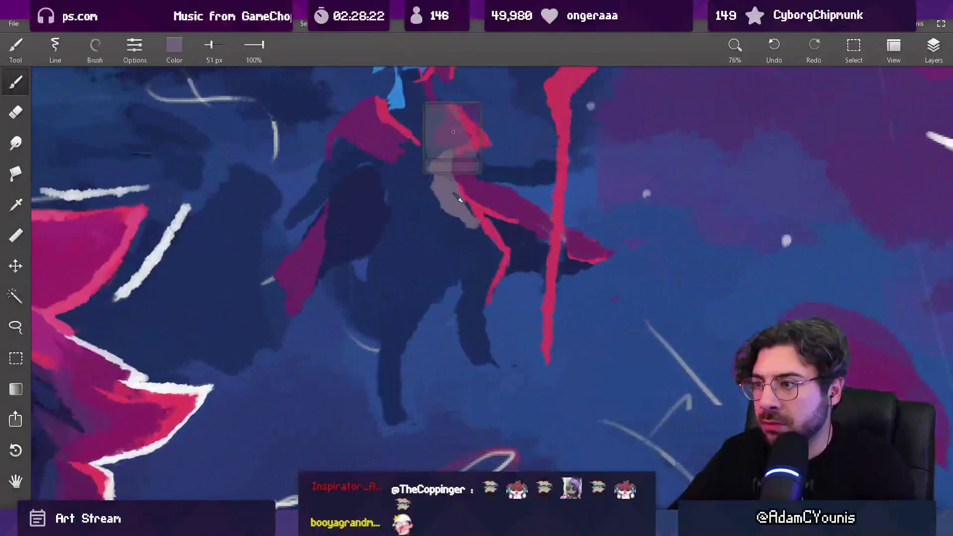
pyautogui.click(175, 50)
pyautogui.moveTo(161, 142)
pyautogui.mouseDown()
pyautogui.moveTo(176, 142)
pyautogui.moveTo(187, 112)
pyautogui.moveTo(201, 112)
pyautogui.moveTo(189, 142)
pyautogui.mouseUp()
pyautogui.click(178, 171)
pyautogui.click(198, 221)
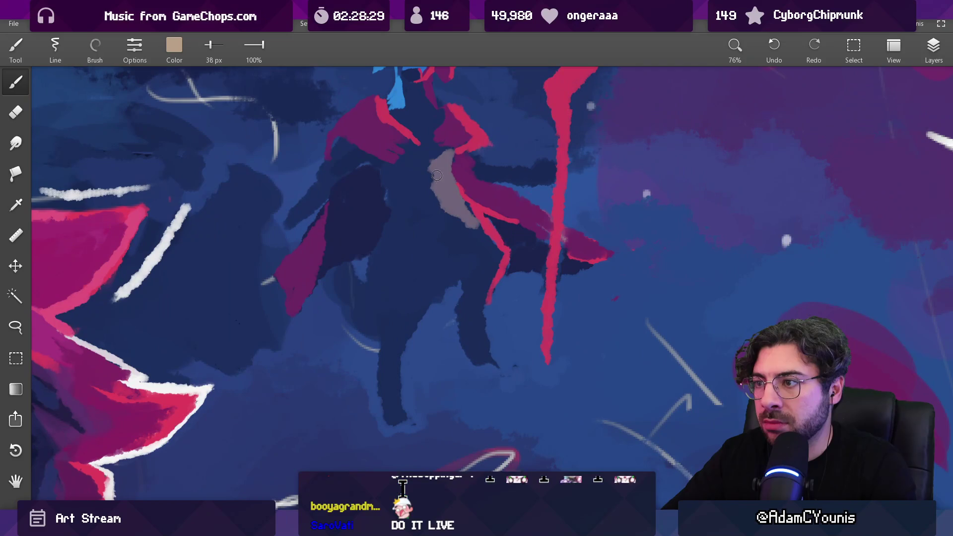
pyautogui.moveTo(437, 175); pyautogui.dragTo(460, 211)
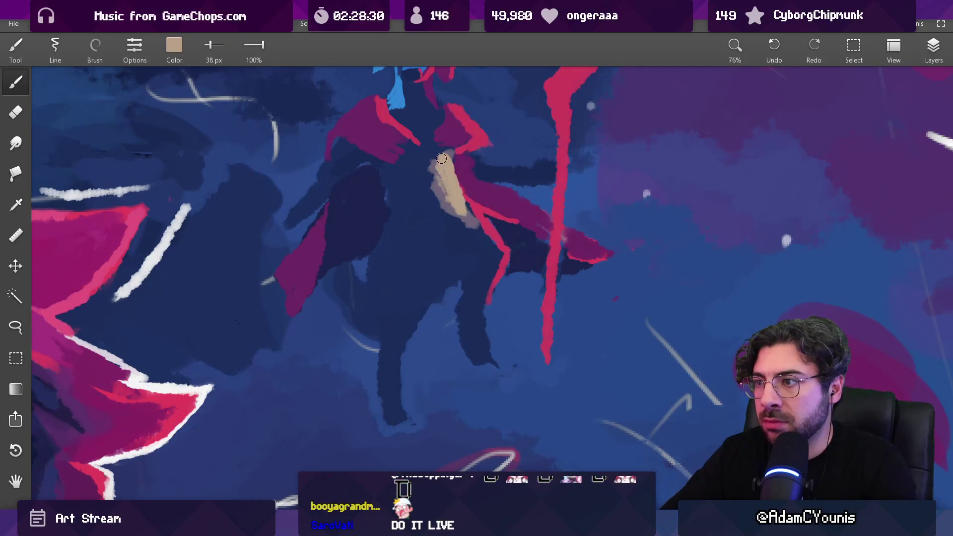
# - Adjust the colour to a greyer beige (#B2958F) and extend the torso patch with it
pyautogui.click(174, 47)
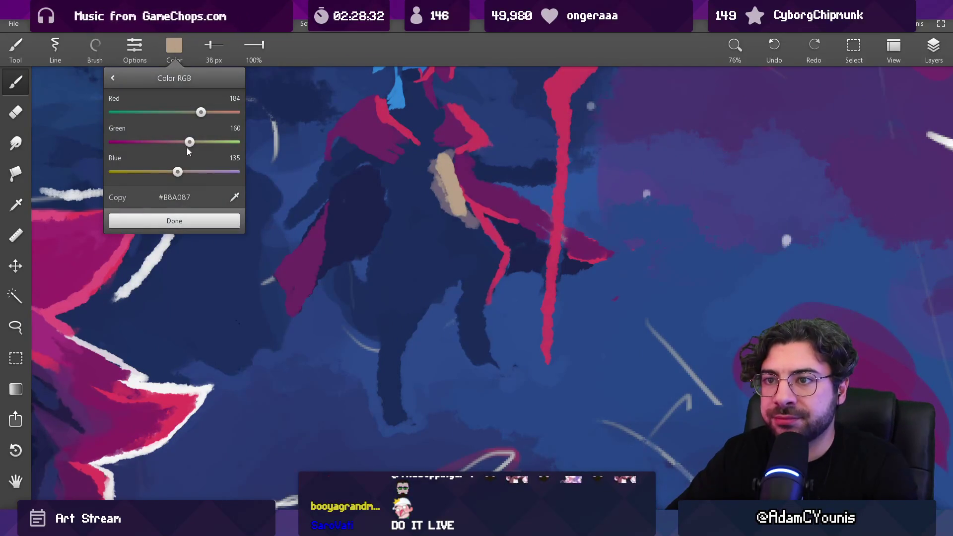
pyautogui.moveTo(189, 143); pyautogui.dragTo(181, 173)
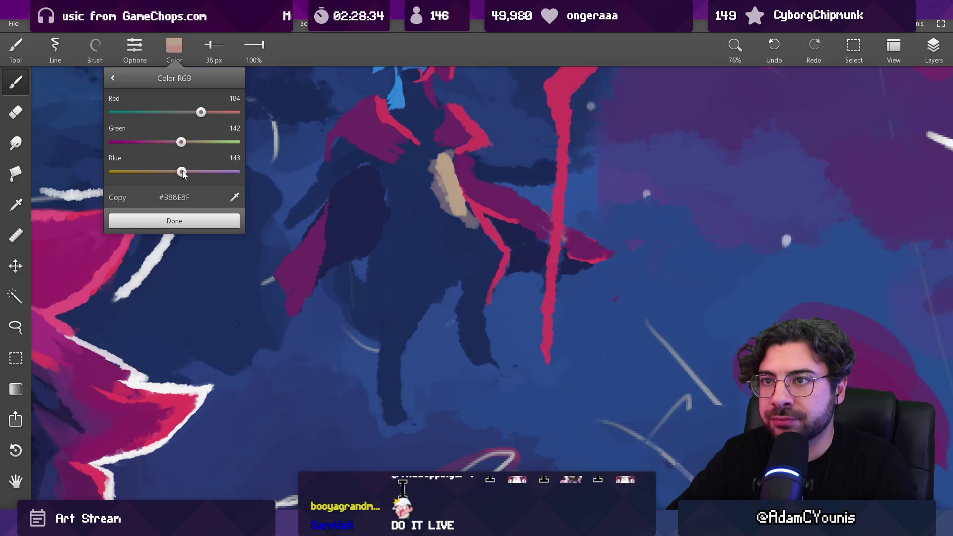
pyautogui.moveTo(201, 113); pyautogui.dragTo(199, 114)
pyautogui.click(175, 220)
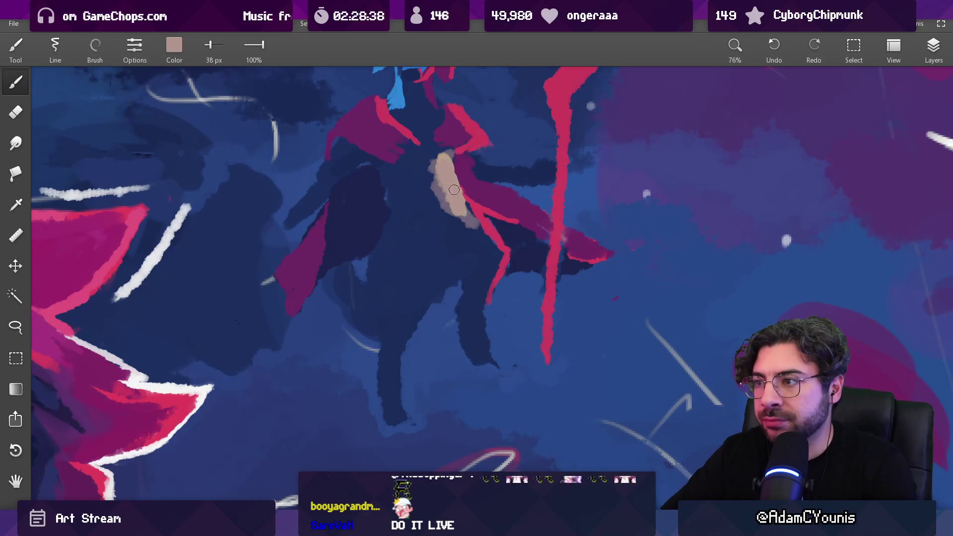
pyautogui.click(175, 50)
pyautogui.moveTo(181, 143); pyautogui.dragTo(196, 143)
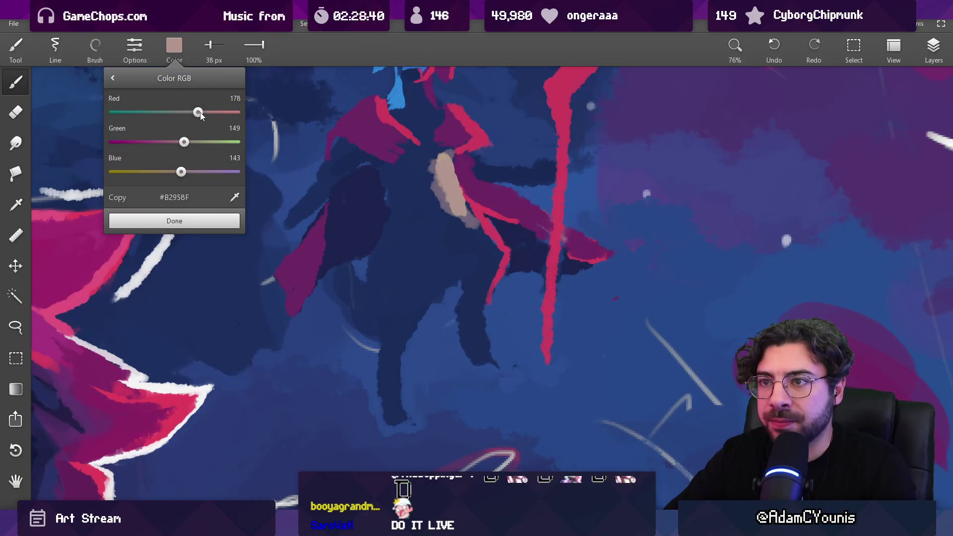
pyautogui.click(204, 219)
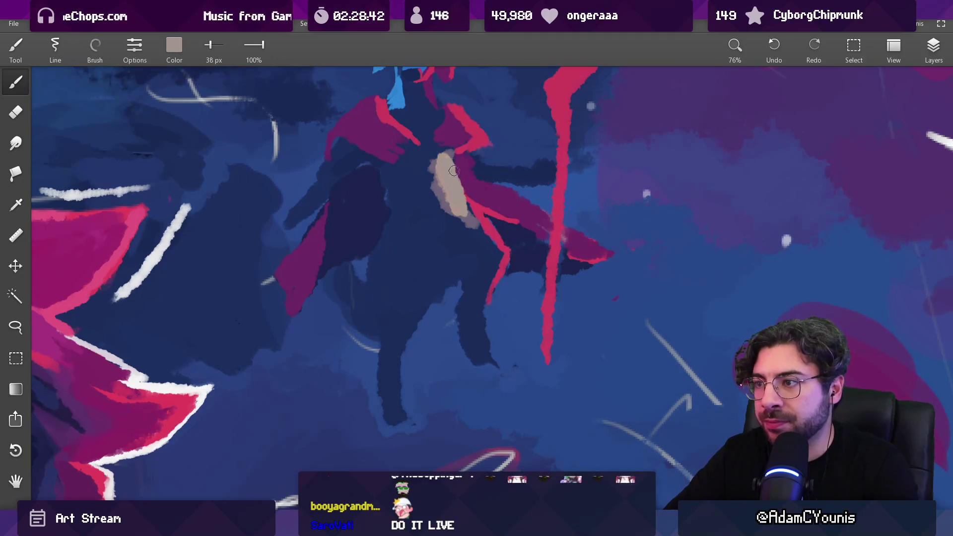
pyautogui.moveTo(448, 206)
pyautogui.mouseDown()
pyautogui.moveTo(437, 139)
pyautogui.moveTo(450, 219)
pyautogui.mouseUp()
pyautogui.keyDown('alt'); pyautogui.click(427, 164); pyautogui.keyUp('alt')
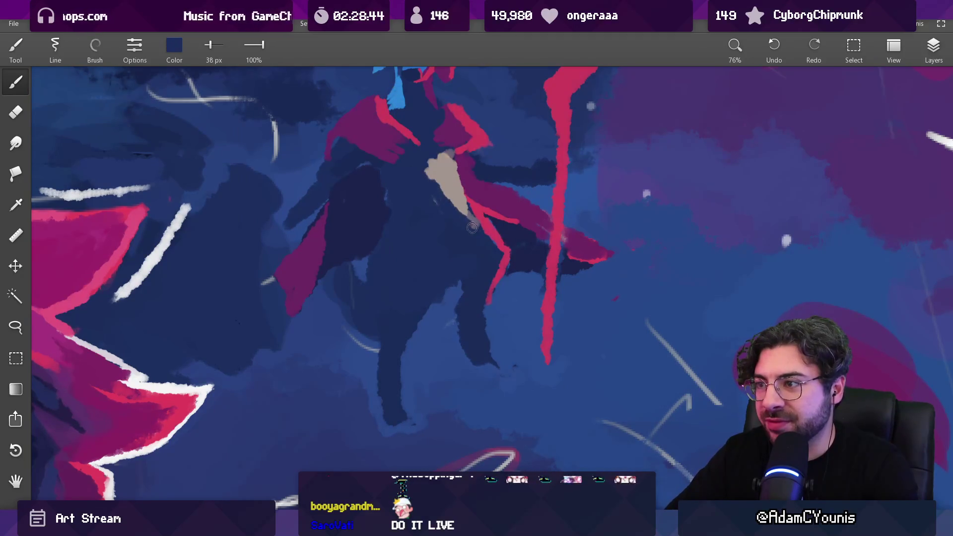
# - Paint grey over the beige torso patch and fill out the torso with a 68 px brush
pyautogui.scroll(-5, 440, 253)
pyautogui.scroll(-3, 439, 254)
pyautogui.scroll(6, 447, 233)
pyautogui.keyDown('alt'); pyautogui.click(459, 209); pyautogui.keyUp('alt')
pyautogui.moveTo(449, 199)
pyautogui.mouseDown()
pyautogui.moveTo(427, 163)
pyautogui.moveTo(407, 217)
pyautogui.moveTo(432, 238)
pyautogui.moveTo(460, 211)
pyautogui.mouseUp()
pyautogui.press(']')
pyautogui.press(']')
pyautogui.press(']')
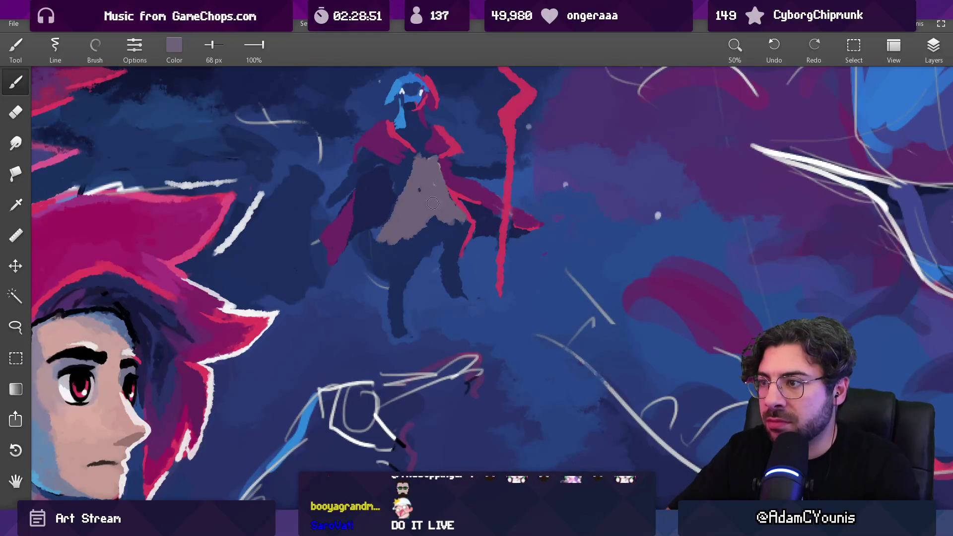
pyautogui.moveTo(397, 191); pyautogui.dragTo(412, 166)
pyautogui.press('[')
pyautogui.press('[')
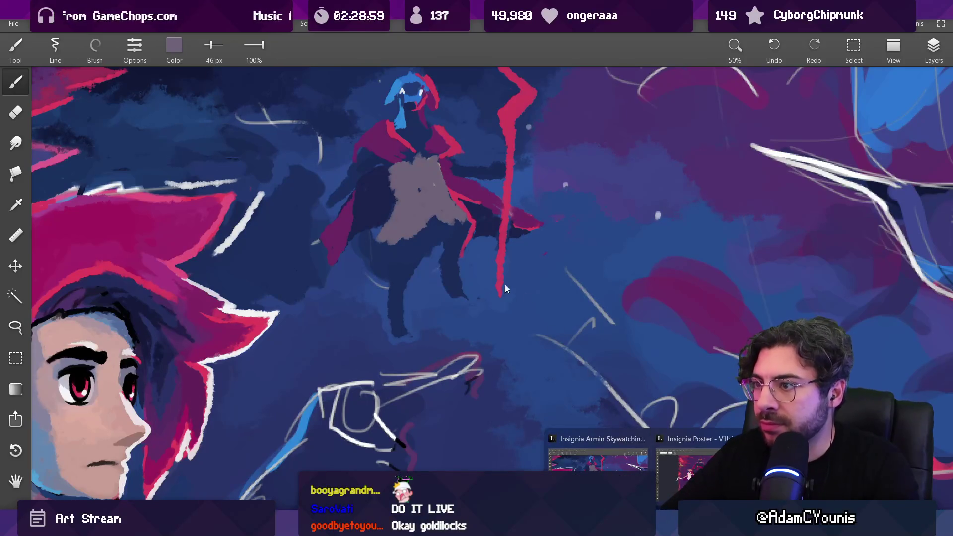
# - Resample navy, mauve and cape red at 39 px and paint the torso with the sampled grey
pyautogui.keyDown('alt'); pyautogui.click(414, 247); pyautogui.keyUp('alt')
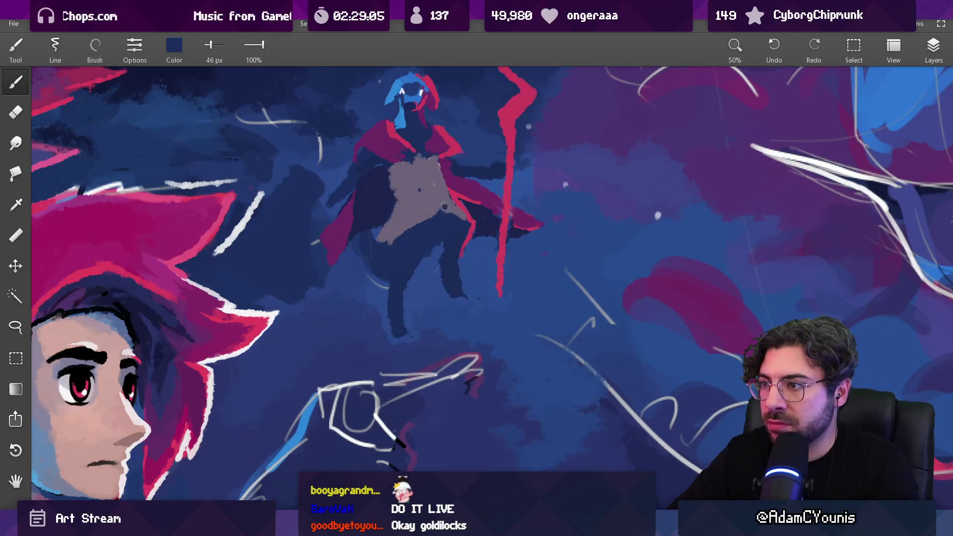
pyautogui.moveTo(420, 224); pyautogui.dragTo(456, 210)
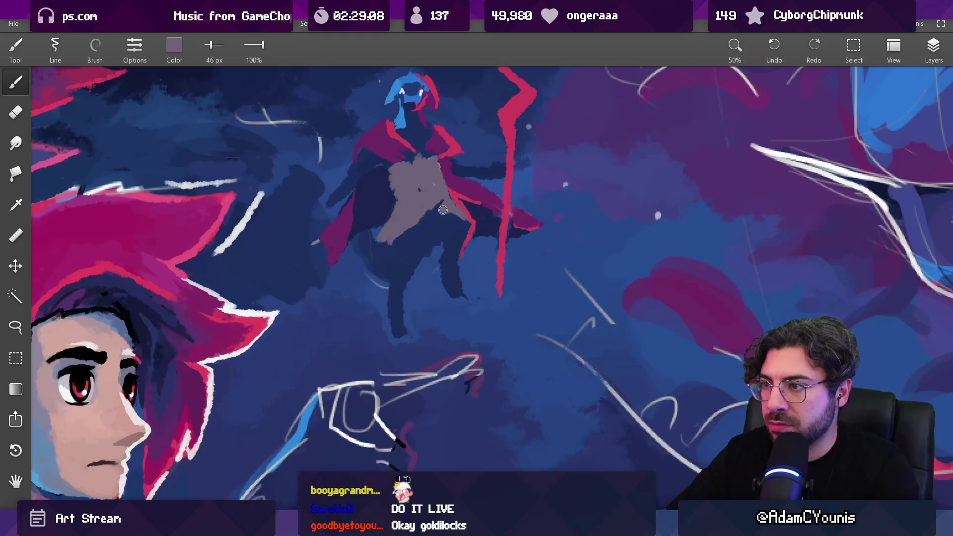
pyautogui.moveTo(402, 231)
pyautogui.mouseDown()
pyautogui.moveTo(385, 175)
pyautogui.moveTo(388, 205)
pyautogui.moveTo(396, 171)
pyautogui.mouseUp()
pyautogui.press('[')
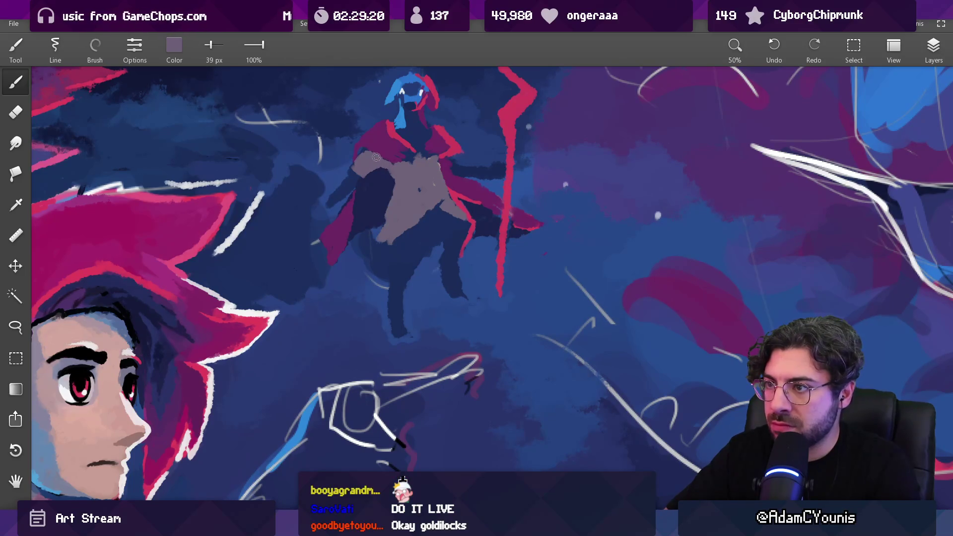
pyautogui.moveTo(370, 165)
pyautogui.mouseDown()
pyautogui.moveTo(379, 161)
pyautogui.moveTo(354, 157)
pyautogui.moveTo(364, 148)
pyautogui.mouseUp()
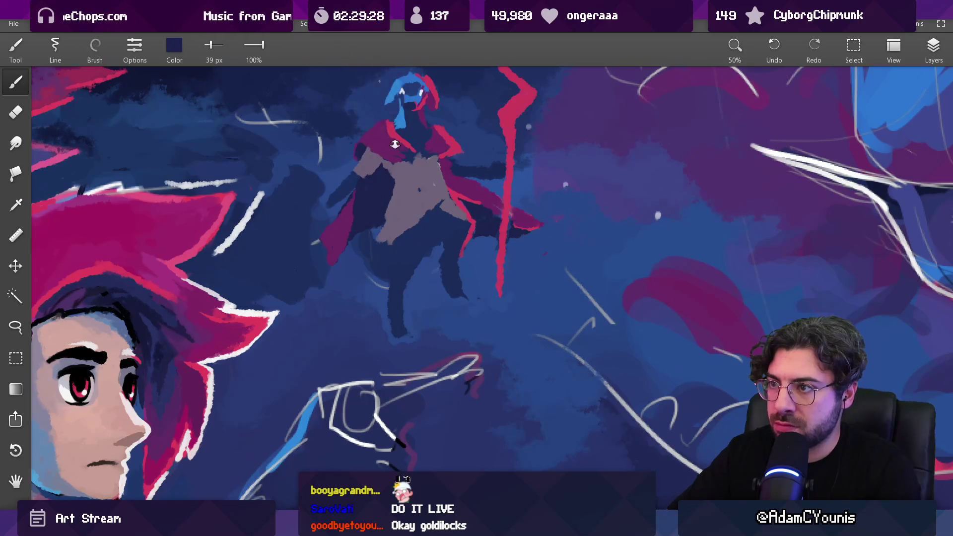
pyautogui.scroll(-10, 361, 153)
pyautogui.scroll(10, 406, 123)
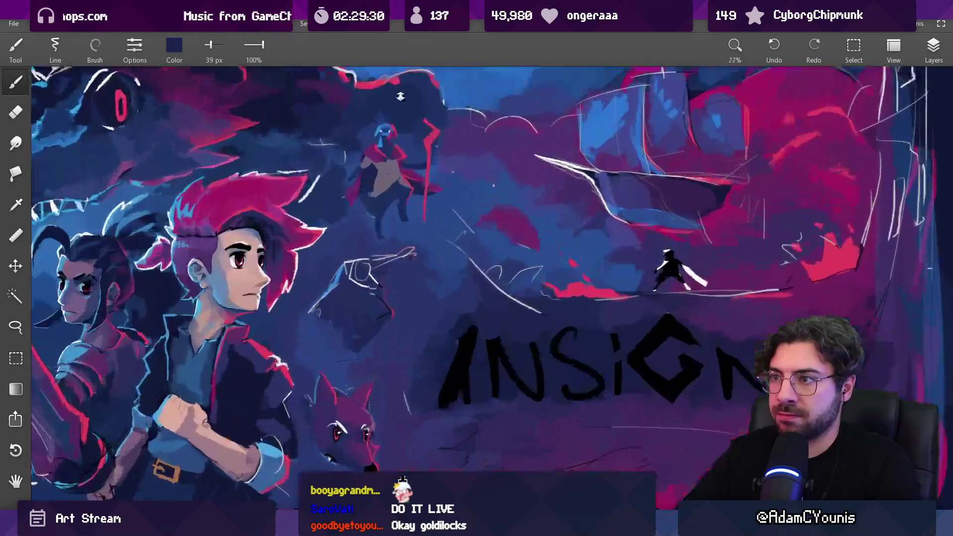
pyautogui.click(386, 169)
pyautogui.moveTo(422, 171); pyautogui.dragTo(408, 150)
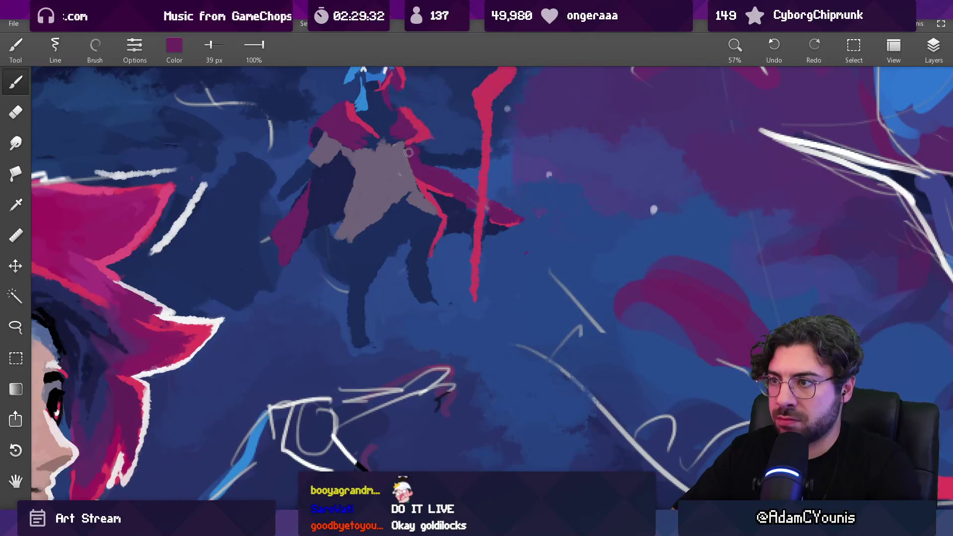
pyautogui.click(412, 170)
pyautogui.click(415, 181)
pyautogui.click(425, 191)
pyautogui.moveTo(425, 198)
pyautogui.mouseDown()
pyautogui.moveTo(425, 206)
pyautogui.moveTo(399, 156)
pyautogui.moveTo(401, 168)
pyautogui.moveTo(402, 148)
pyautogui.moveTo(399, 180)
pyautogui.mouseUp()
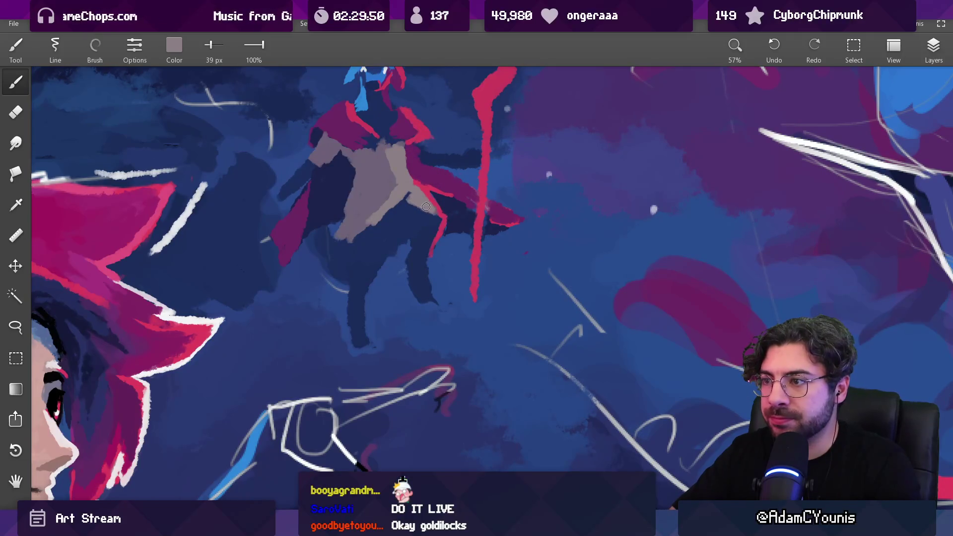
pyautogui.scroll(-10, 432, 211)
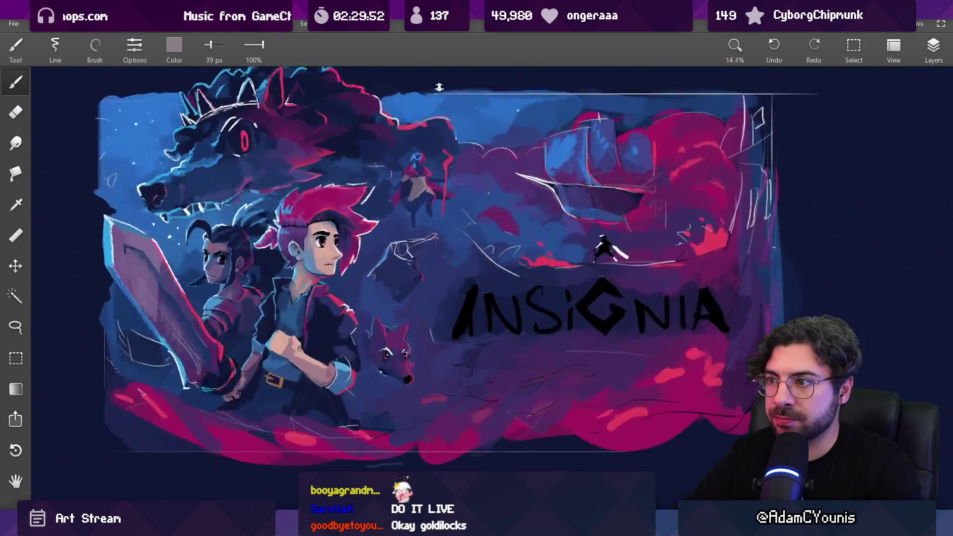
# - Sample navy and mauve from the figure and paint mauve down the leg and over the right leg
pyautogui.scroll(8, 423, 224)
pyautogui.keyDown('alt'); pyautogui.click(446, 193); pyautogui.keyUp('alt')
pyautogui.keyDown('alt'); pyautogui.click(422, 190); pyautogui.keyUp('alt')
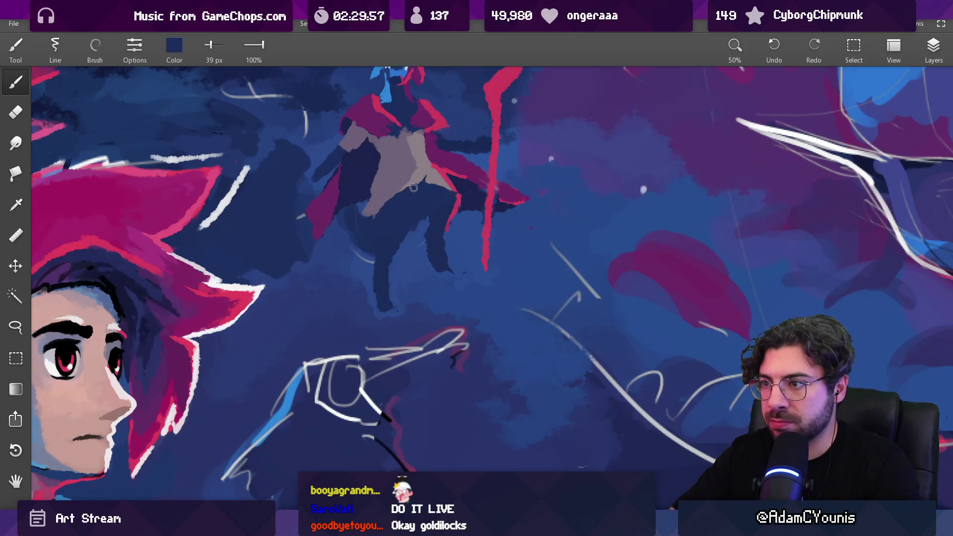
pyautogui.scroll(-8, 414, 188)
pyautogui.scroll(5, 397, 179)
pyautogui.scroll(4, 427, 212)
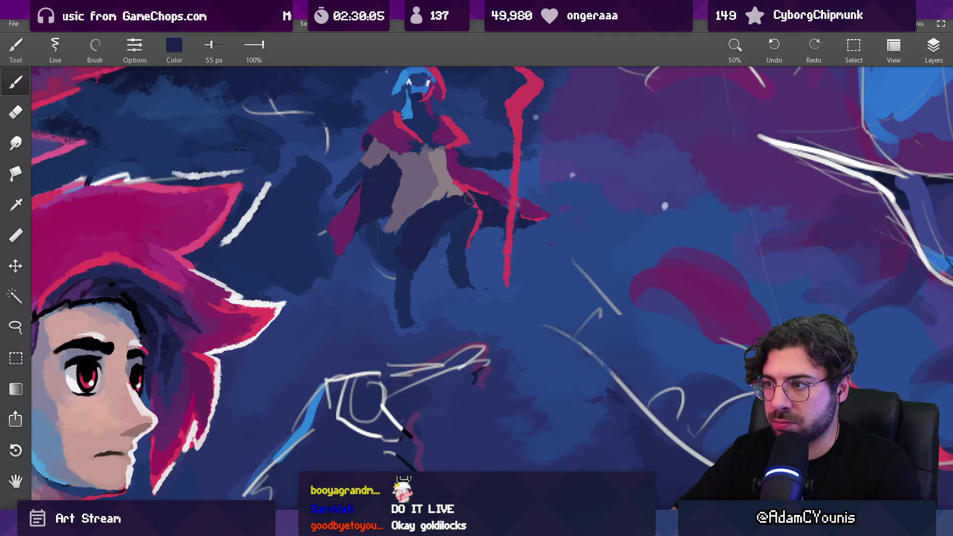
pyautogui.keyDown('alt'); pyautogui.click(439, 247); pyautogui.keyUp('alt')
pyautogui.keyDown('alt'); pyautogui.click(448, 214); pyautogui.keyUp('alt')
pyautogui.moveTo(447, 217); pyautogui.dragTo(421, 169)
pyautogui.moveTo(402, 296); pyautogui.dragTo(403, 315)
pyautogui.keyDown('alt'); pyautogui.click(407, 287); pyautogui.keyUp('alt')
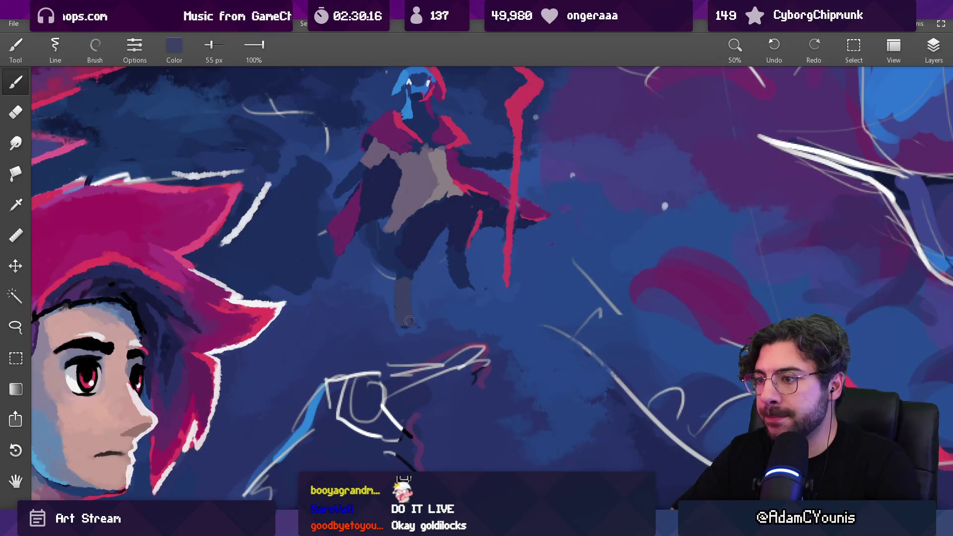
pyautogui.moveTo(455, 277); pyautogui.dragTo(468, 286)
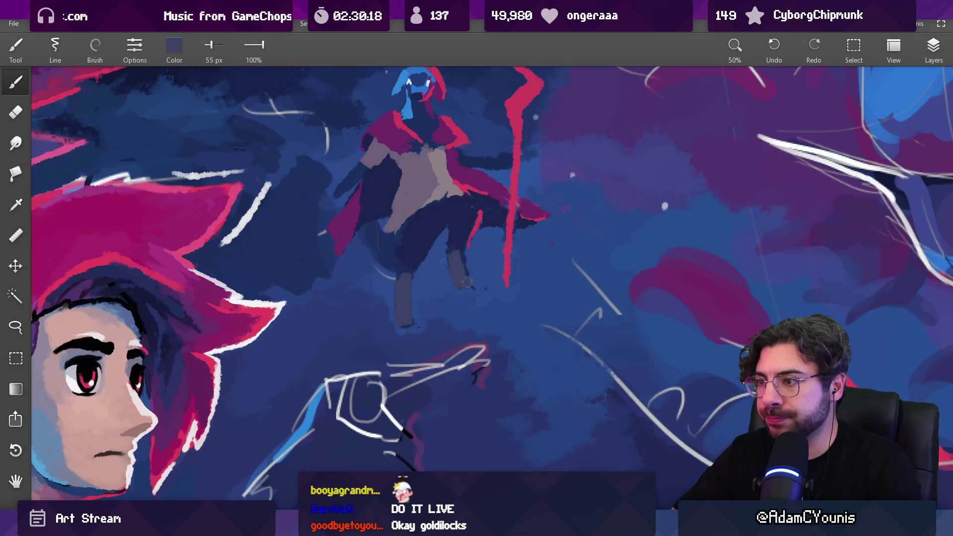
# - Add red strokes to the right leg and a thin bright-blue edge along the grey leg
pyautogui.moveTo(478, 227); pyautogui.dragTo(465, 299)
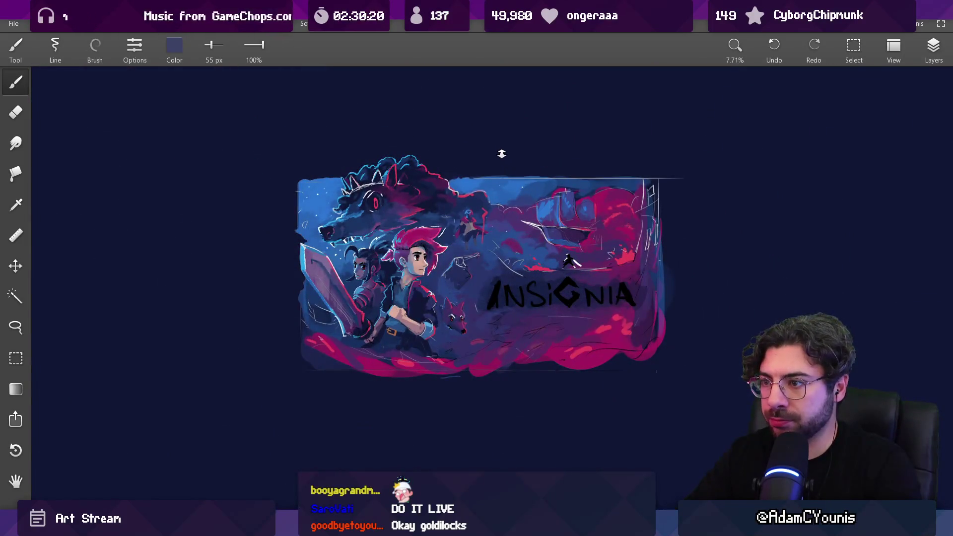
pyautogui.moveTo(480, 240); pyautogui.dragTo(480, 174)
pyautogui.moveTo(484, 258); pyautogui.dragTo(489, 238)
pyautogui.moveTo(457, 331); pyautogui.dragTo(453, 297)
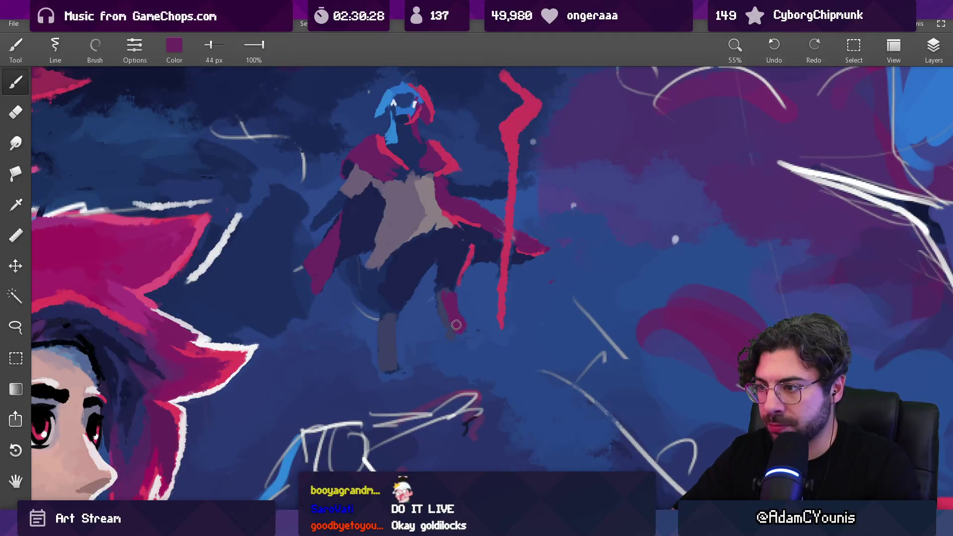
pyautogui.moveTo(459, 289); pyautogui.dragTo(476, 177)
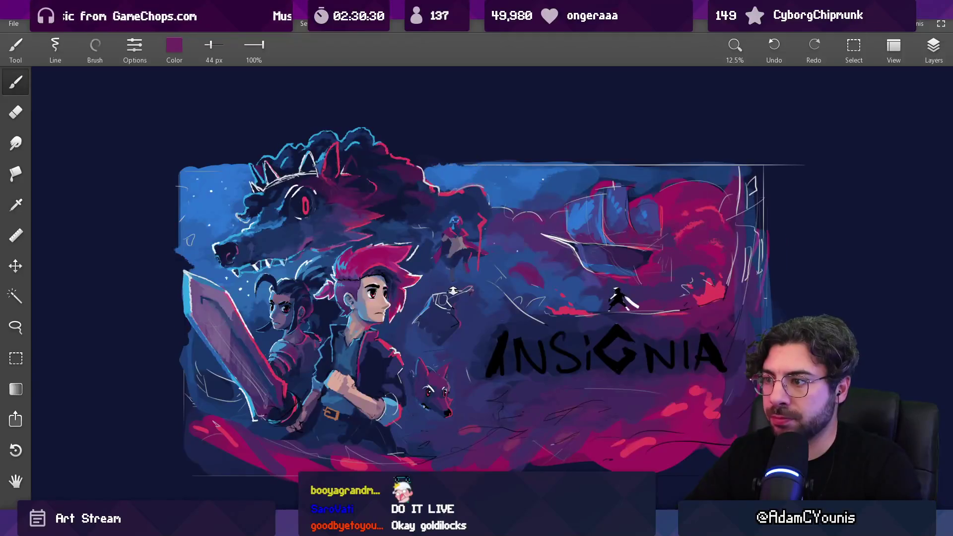
pyautogui.moveTo(453, 291); pyautogui.dragTo(464, 187)
pyautogui.click(436, 243)
pyautogui.moveTo(300, 302); pyautogui.dragTo(355, 382)
pyautogui.press('[')
pyautogui.moveTo(441, 234); pyautogui.dragTo(443, 280)
pyautogui.moveTo(451, 247)
pyautogui.mouseDown()
pyautogui.moveTo(447, 221)
pyautogui.moveTo(432, 204)
pyautogui.moveTo(418, 207)
pyautogui.mouseUp()
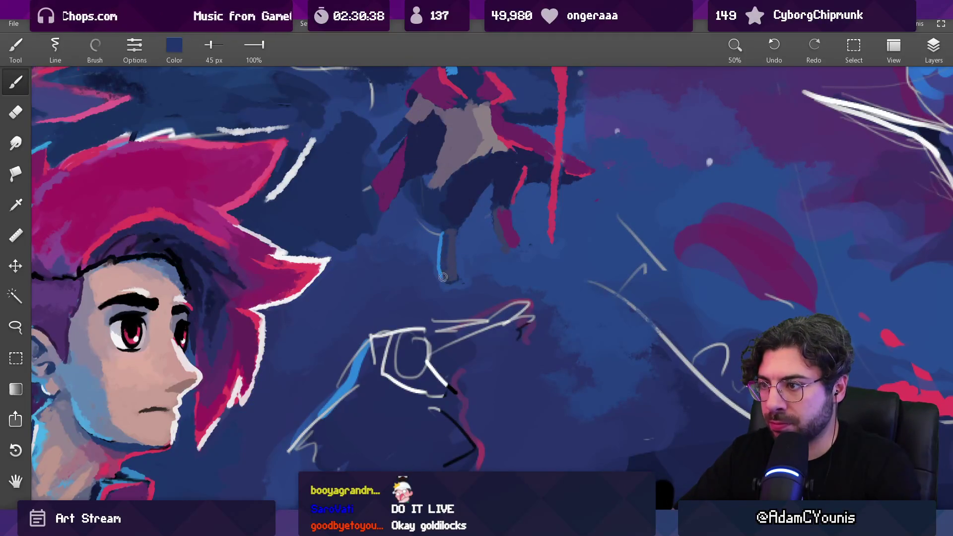
# - Paint a thin light-blue highlight along the leg with a 25 px brush
pyautogui.scroll(-5, 448, 268)
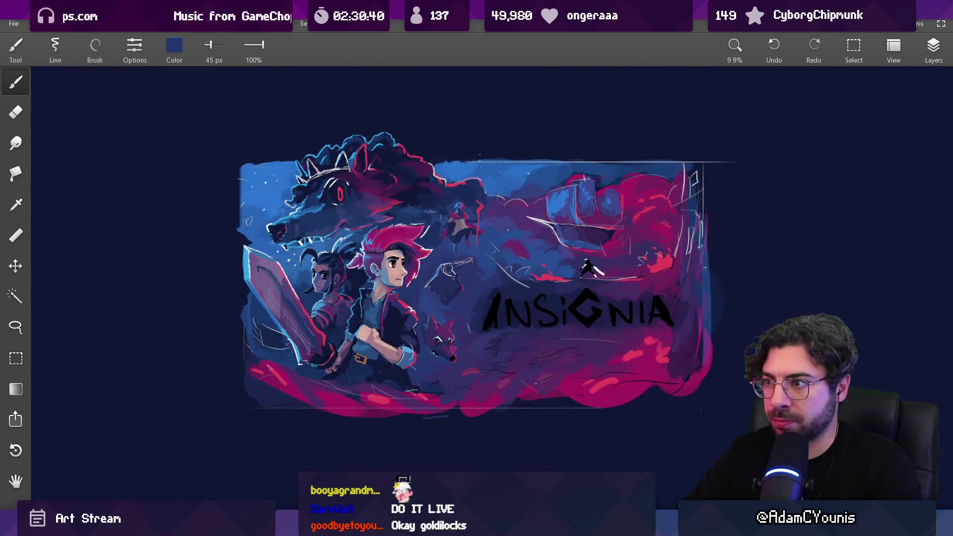
pyautogui.scroll(1, 458, 147)
pyautogui.scroll(4, 458, 147)
pyautogui.moveTo(460, 320); pyautogui.dragTo(459, 322)
pyautogui.press('[')
pyautogui.press('[')
pyautogui.moveTo(445, 245); pyautogui.dragTo(499, 210)
# - Extend grey-mauve paint up the torso, then resample cape red, navy and purple
pyautogui.scroll(-5, 499, 194)
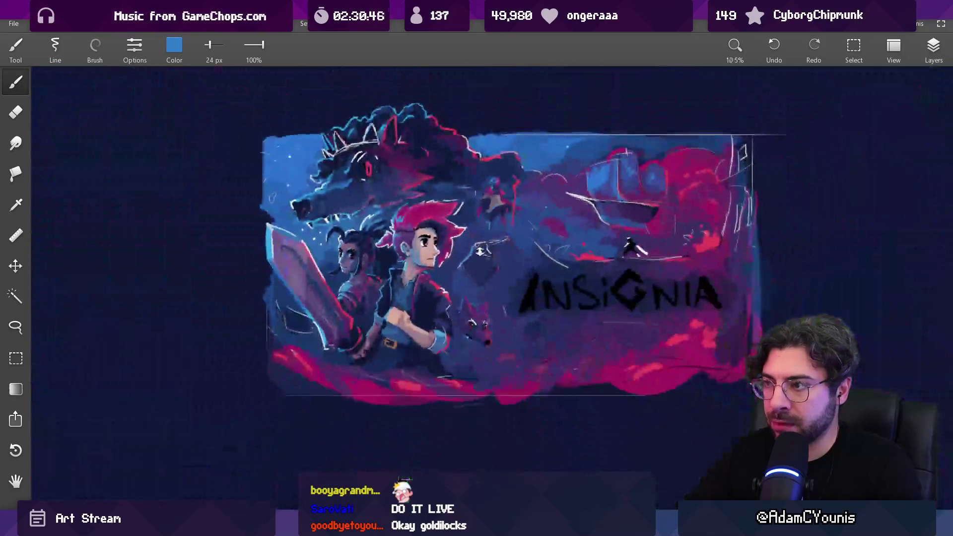
pyautogui.scroll(5, 517, 174)
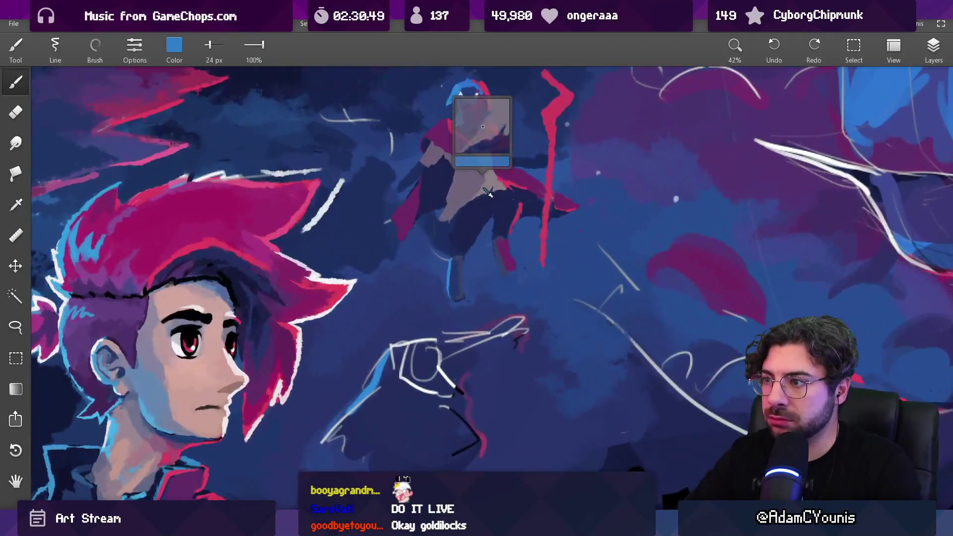
pyautogui.click(488, 192)
pyautogui.moveTo(472, 210)
pyautogui.mouseDown()
pyautogui.moveTo(474, 164)
pyautogui.moveTo(511, 196)
pyautogui.moveTo(502, 188)
pyautogui.mouseUp()
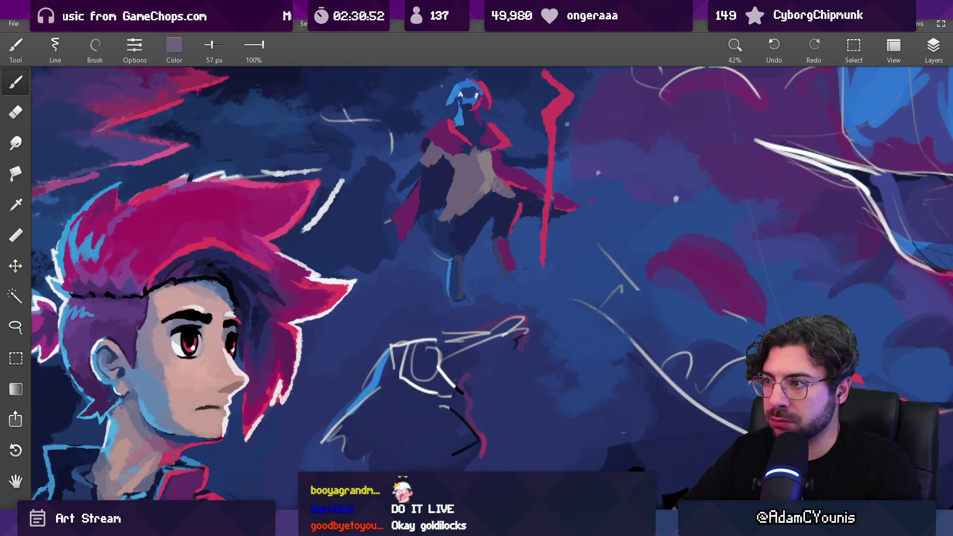
pyautogui.click(507, 193)
pyautogui.click(473, 162)
pyautogui.moveTo(477, 158); pyautogui.dragTo(493, 172)
pyautogui.click(485, 163)
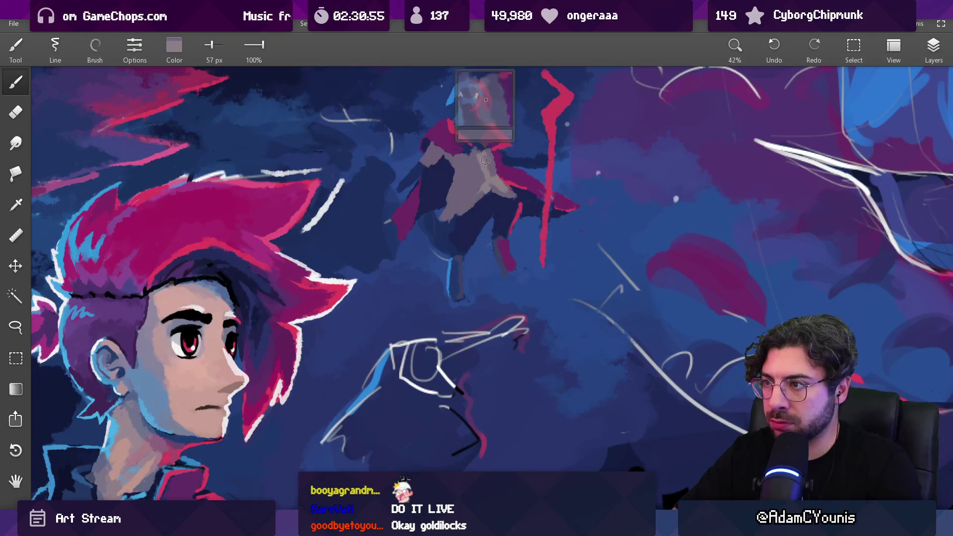
pyautogui.click(503, 158)
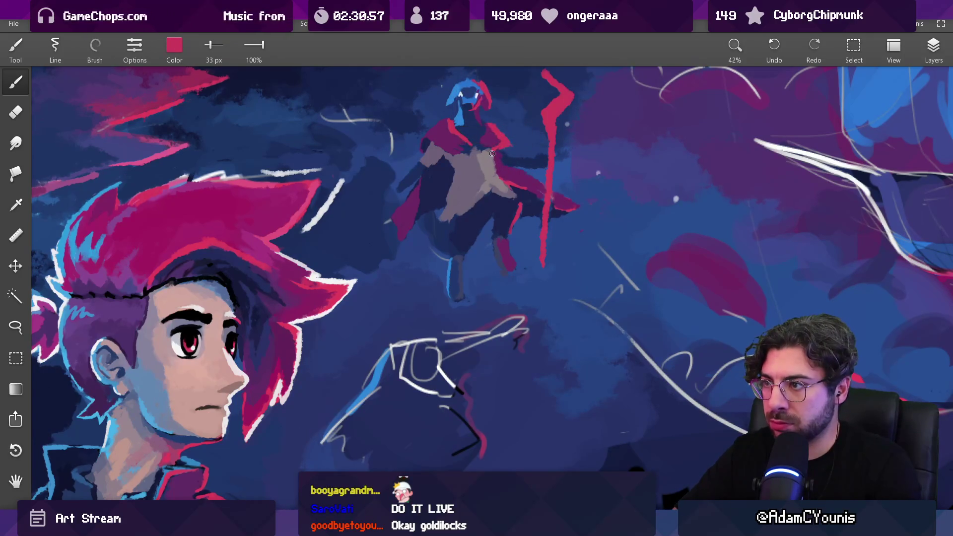
pyautogui.scroll(-4, 496, 164)
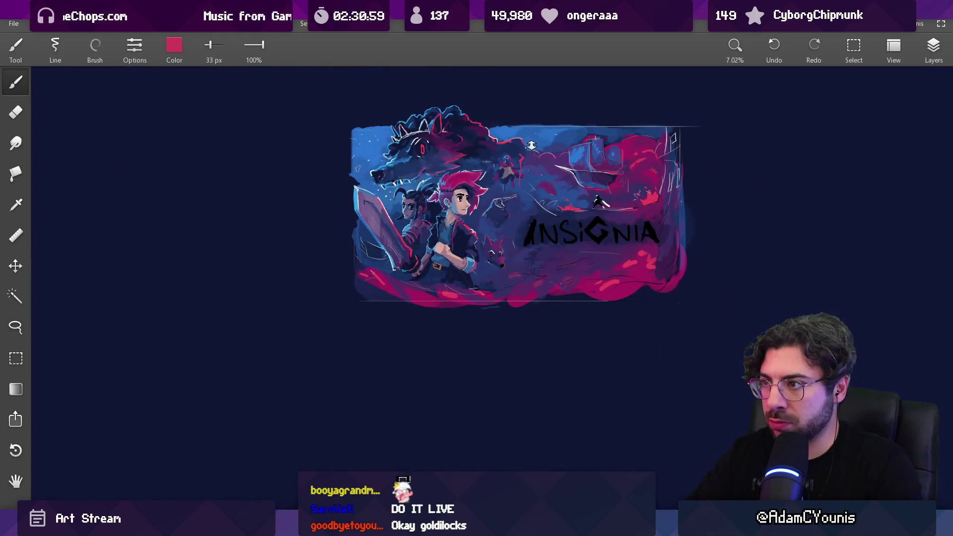
pyautogui.scroll(1, 531, 149)
pyautogui.scroll(4, 514, 182)
pyautogui.click(464, 203)
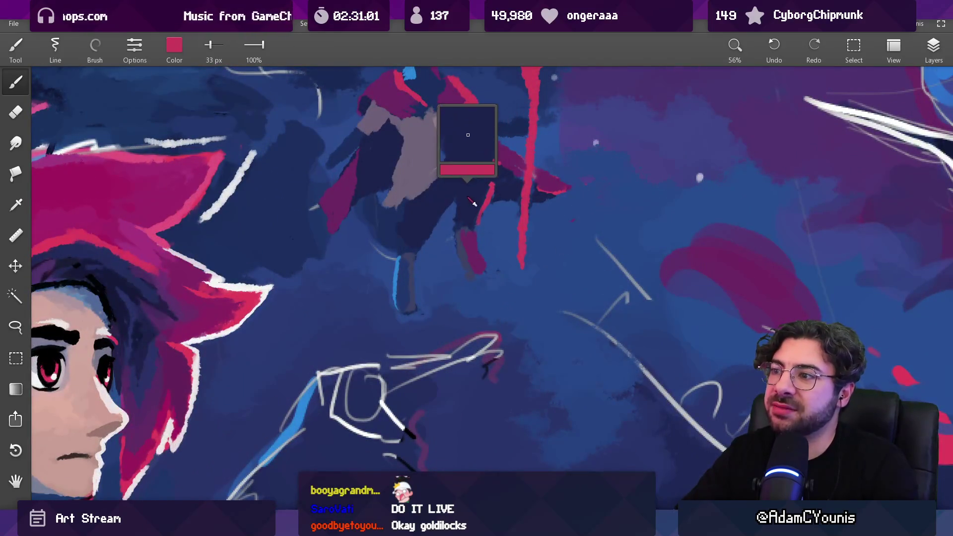
pyautogui.click(475, 193)
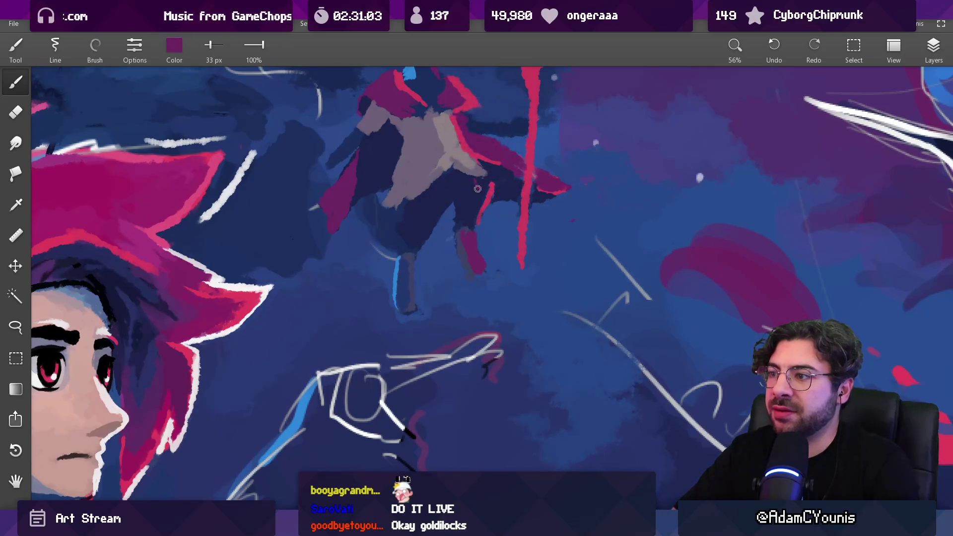